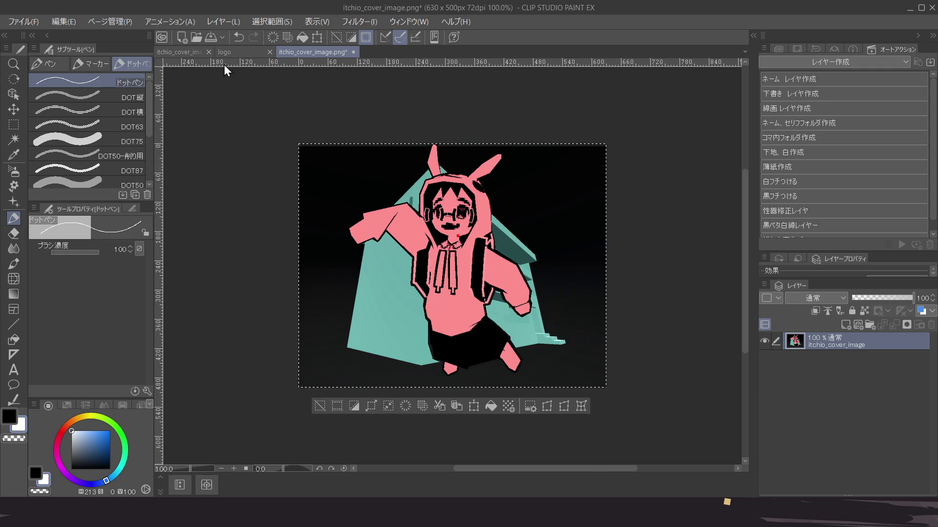
Paste the cover illustration into the 64×64 logo document as a new layer
left_click(240, 55)
key("ctrl+v")
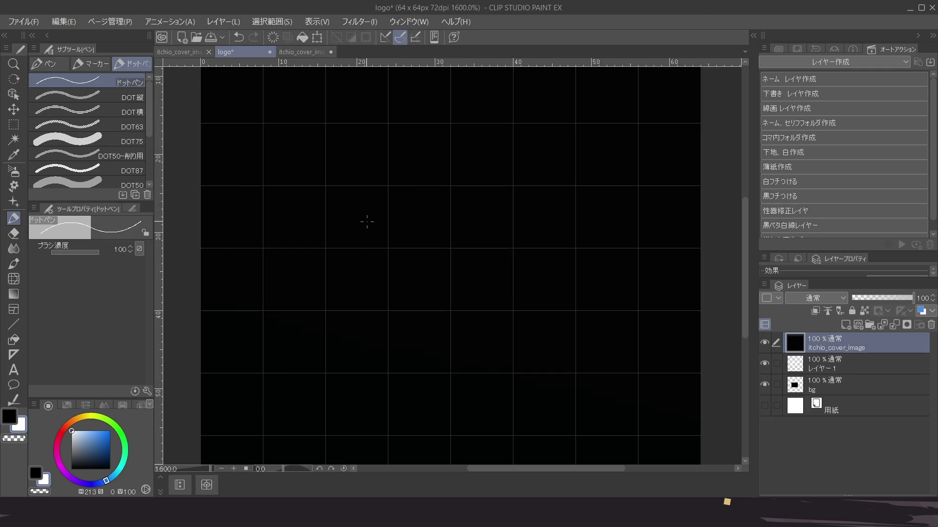
scroll(367, 222, "down", 8)
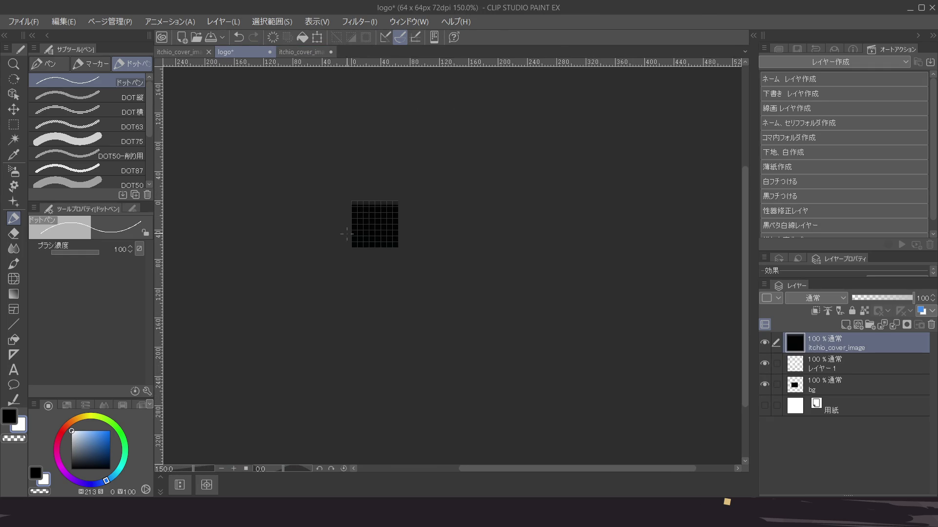
Scale the pasted cover to 5% with nearest-neighbor interpolation and position it in the logo area
key("ctrl+t")
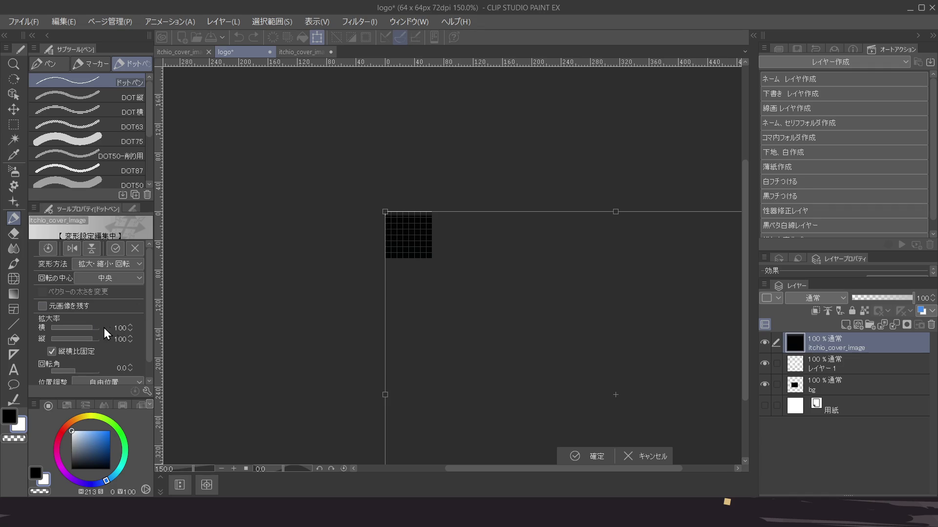
scroll(97, 322, "down", 10)
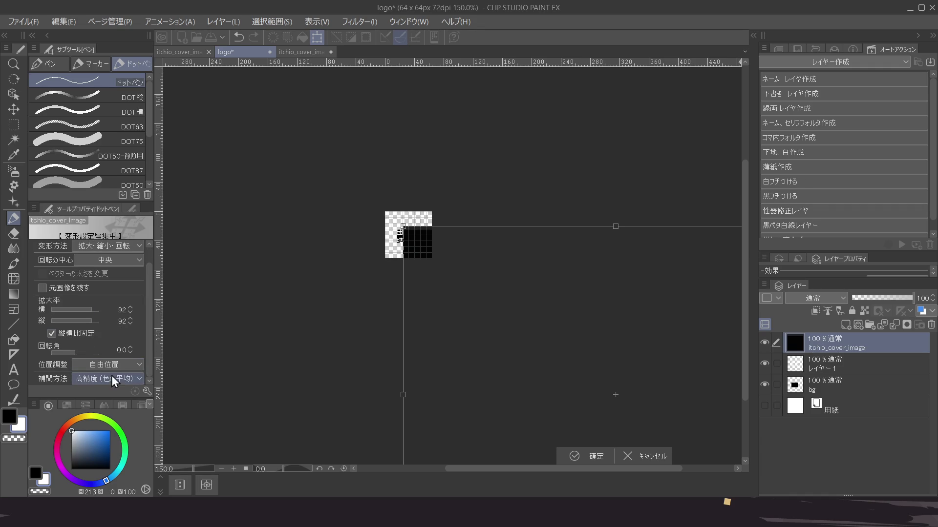
scroll(107, 378, "up", 3)
left_click_drag(151, 301, 155, 273)
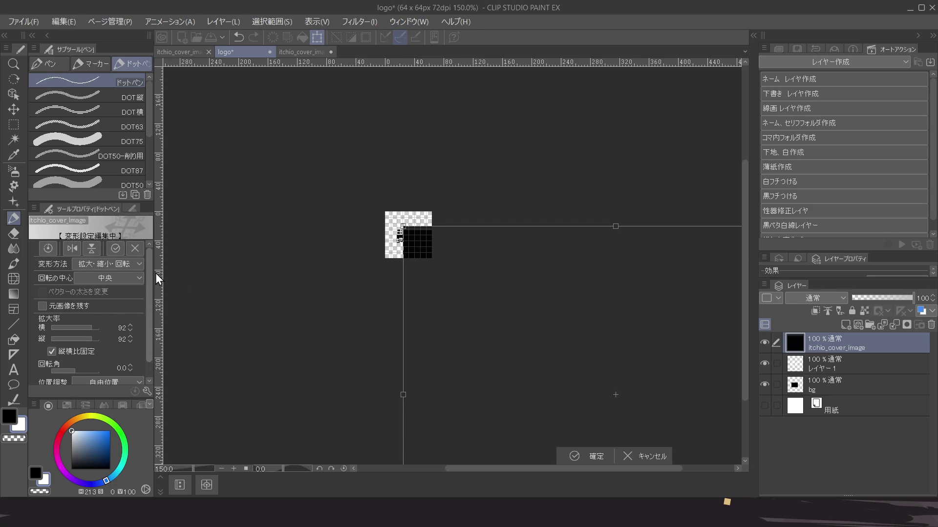
mouse_move(401, 229)
left_mouse_down()
mouse_move(584, 360)
mouse_move(621, 399)
mouse_move(549, 339)
mouse_move(619, 397)
left_mouse_up()
mouse_move(657, 424)
left_mouse_down()
mouse_move(561, 335)
mouse_move(424, 257)
mouse_move(450, 256)
left_mouse_up()
left_click_drag(607, 392, 424, 256)
scroll(418, 235, "up", 10)
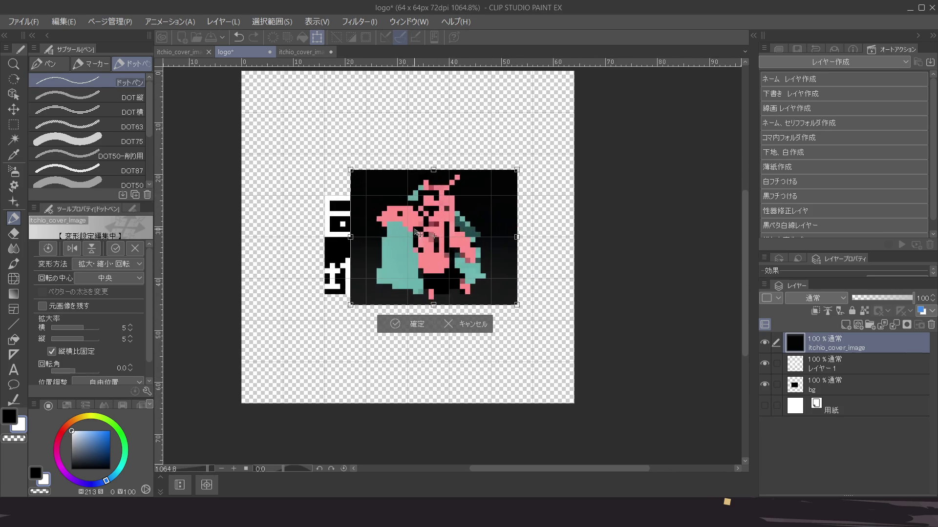
key("Down")
key("Down")
key("Down")
key("Left")
key("Left")
key("Left")
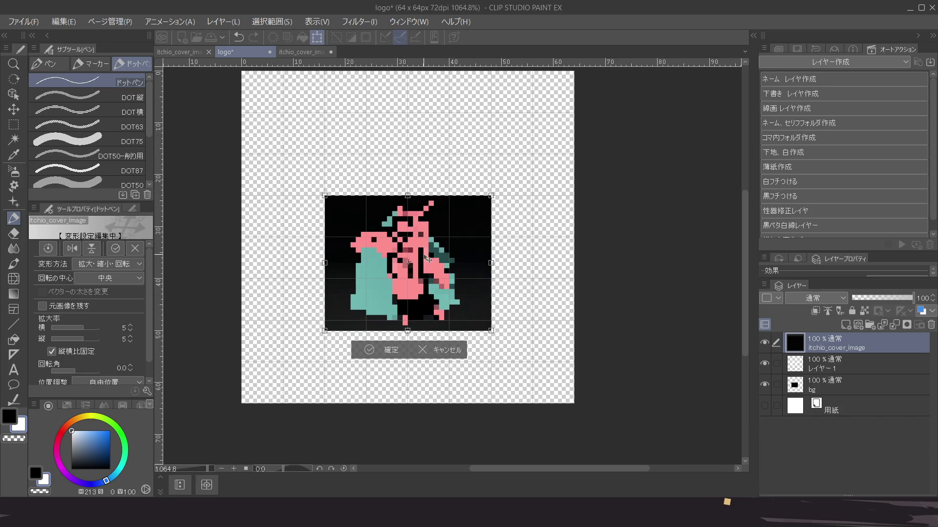
mouse_move(490, 331)
left_mouse_down()
mouse_move(454, 299)
mouse_move(457, 274)
left_mouse_up()
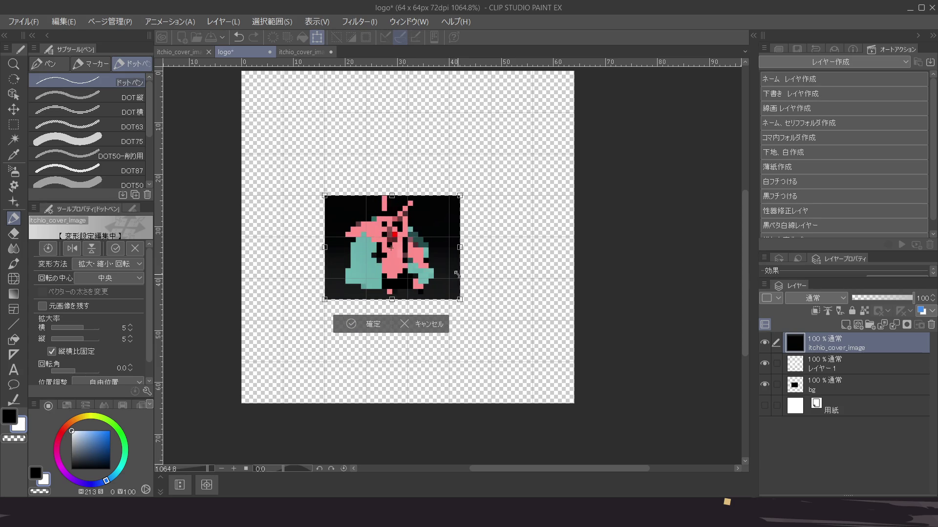
left_click(366, 324)
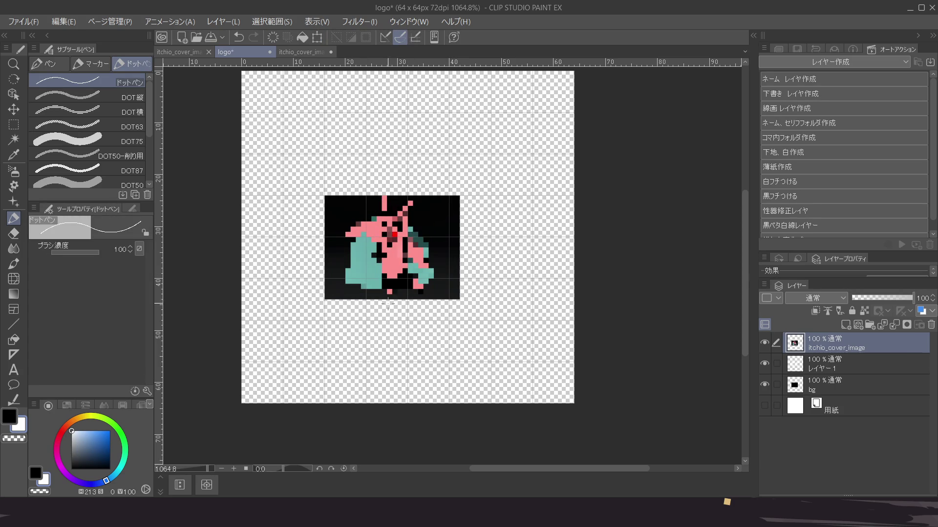
Move the cover image layer below bg, hide bg, and make Layer 1 the working layer
left_click_drag(849, 337, 847, 391)
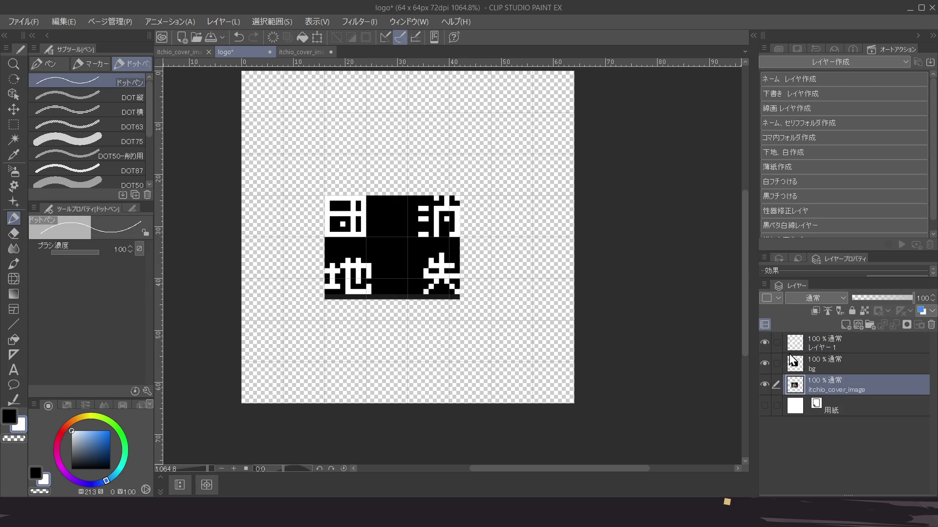
left_click(765, 363)
left_click(784, 347)
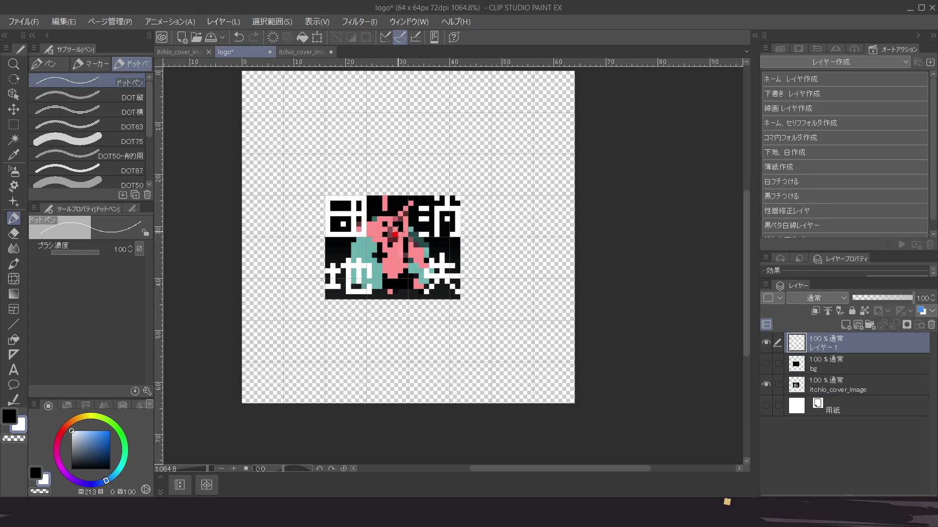
scroll(371, 239, "up", 4)
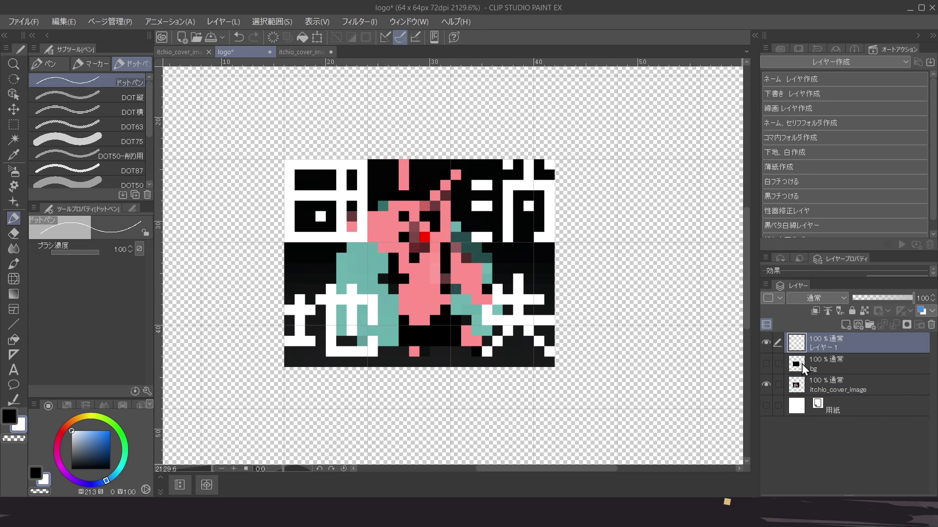
left_click(14, 124)
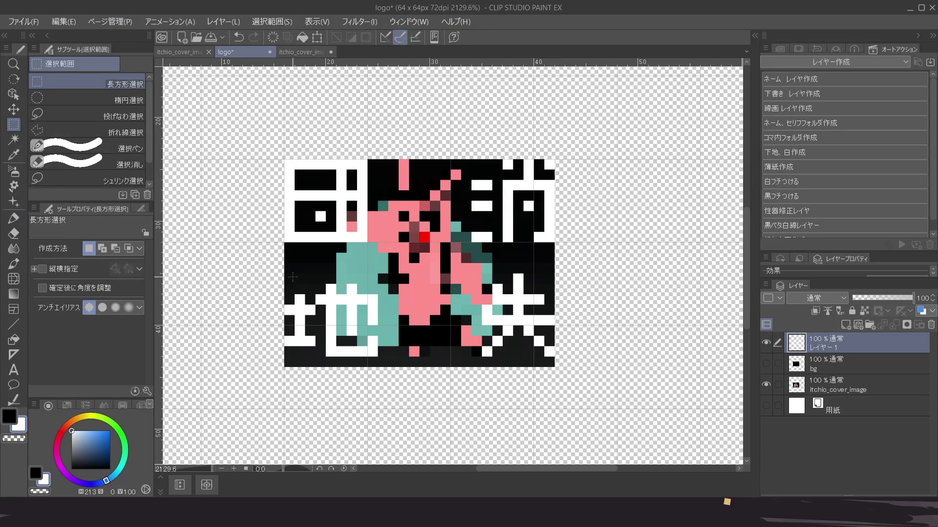
Cut the 地 character out onto its own new layer
left_click_drag(287, 285, 376, 358)
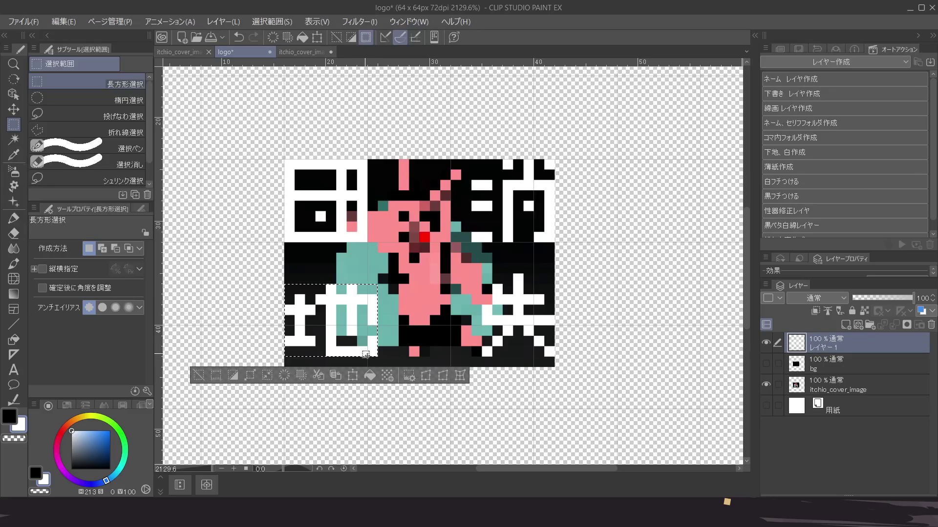
key("ctrl+x")
key("ctrl+v")
key("ctrl+z")
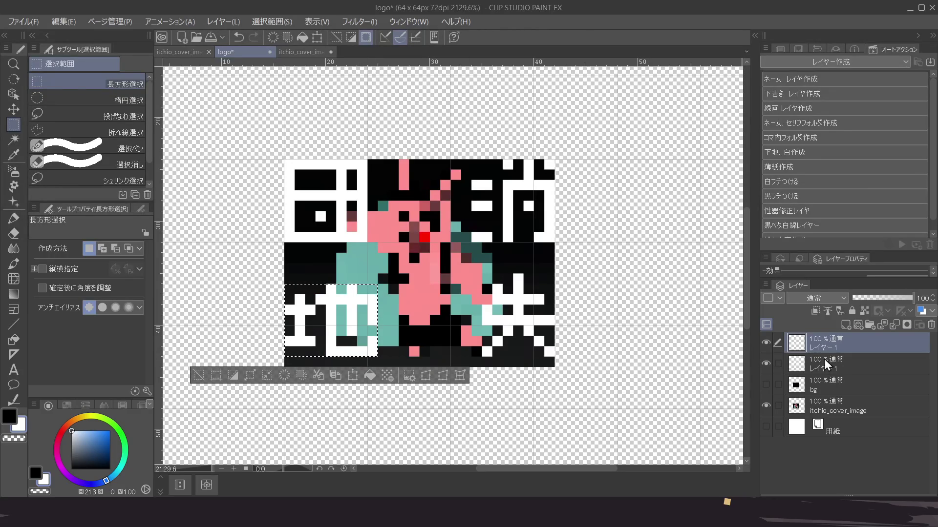
key("ctrl+z")
Move the upper-right and lower-right characters onto their own new layers
left_click_drag(471, 159, 543, 242)
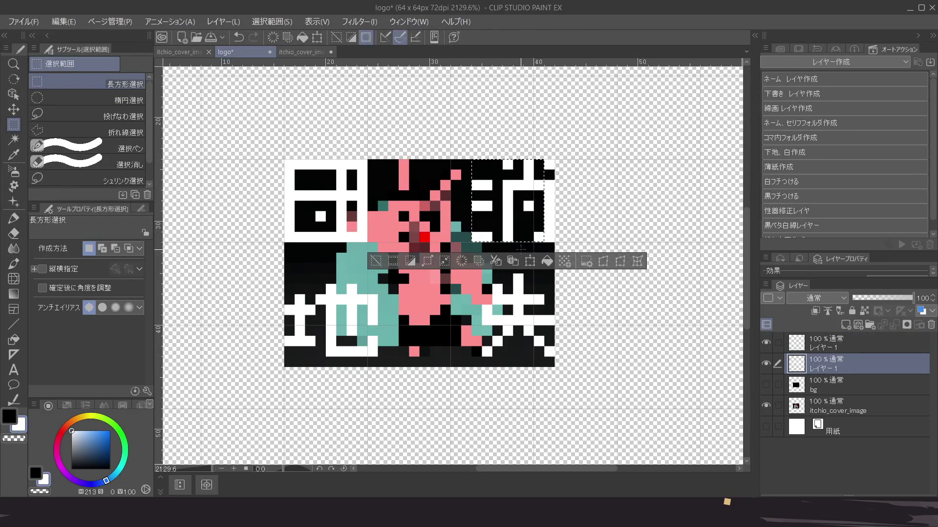
left_click(483, 175)
left_click_drag(472, 159, 551, 240)
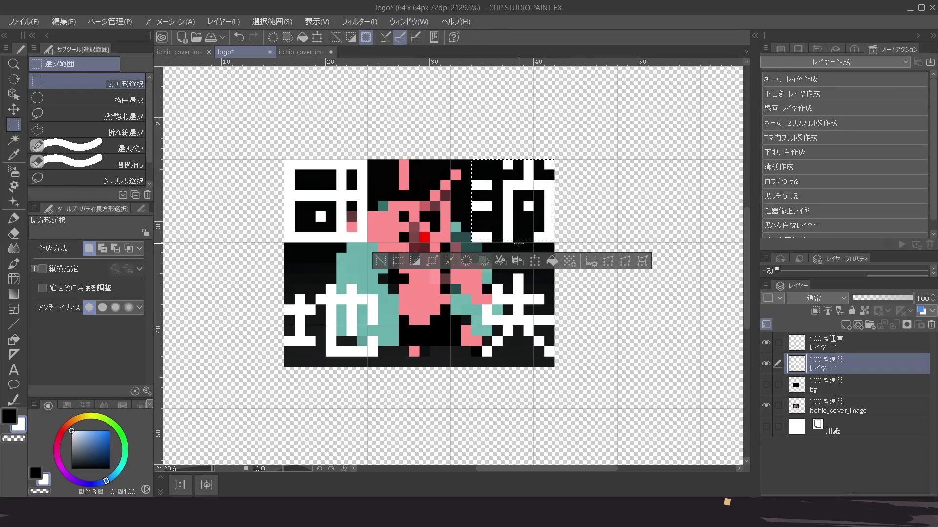
key("ctrl+x")
key("ctrl+v")
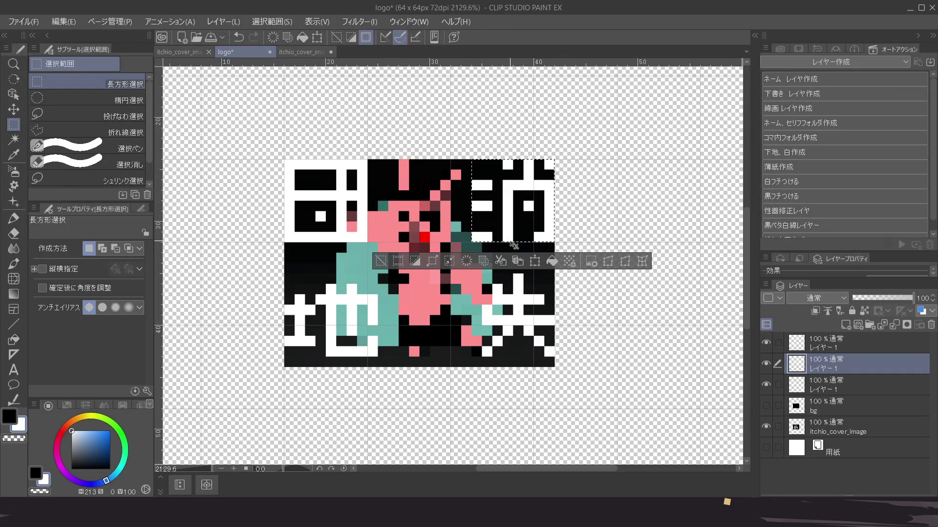
key("ctrl+d")
mouse_move(484, 272)
left_mouse_down()
mouse_move(513, 319)
mouse_move(554, 357)
left_mouse_up()
key("ctrl+x")
key("ctrl+v")
key("ctrl+d")
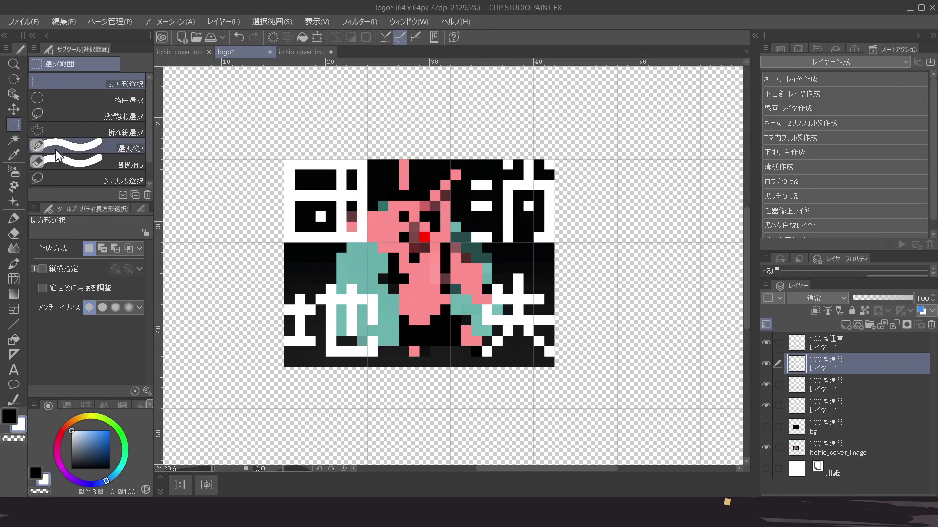
Group the four kanji layers into a folder named 'logo'
left_click(841, 406)
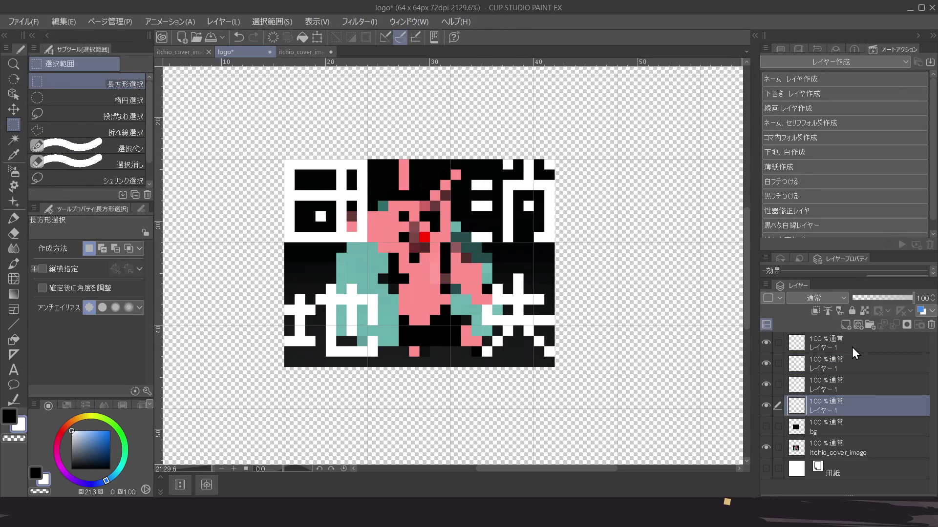
left_click(852, 347, "shift")
key("ctrl+g")
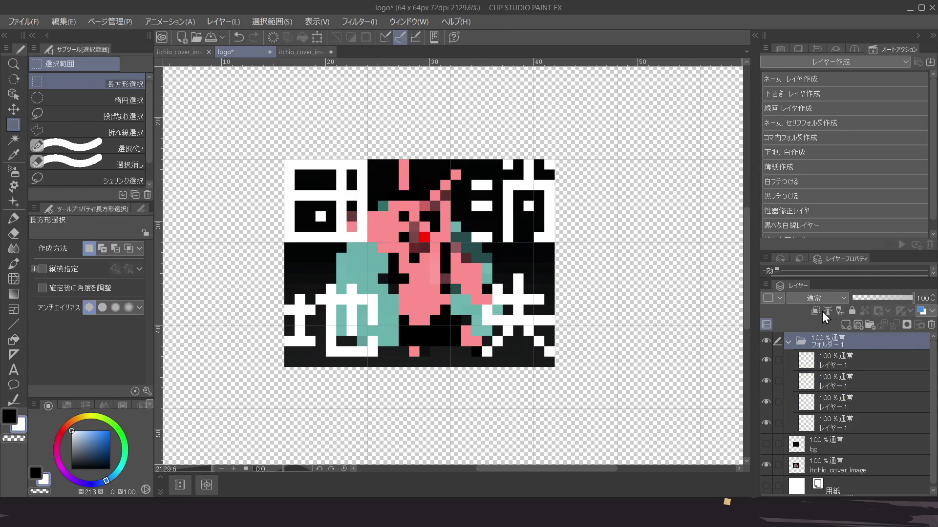
type("logo")
key("Return")
Pick the 地 glyph's layer from the canvas and undo an accidental move
left_click_drag(352, 238, 358, 230)
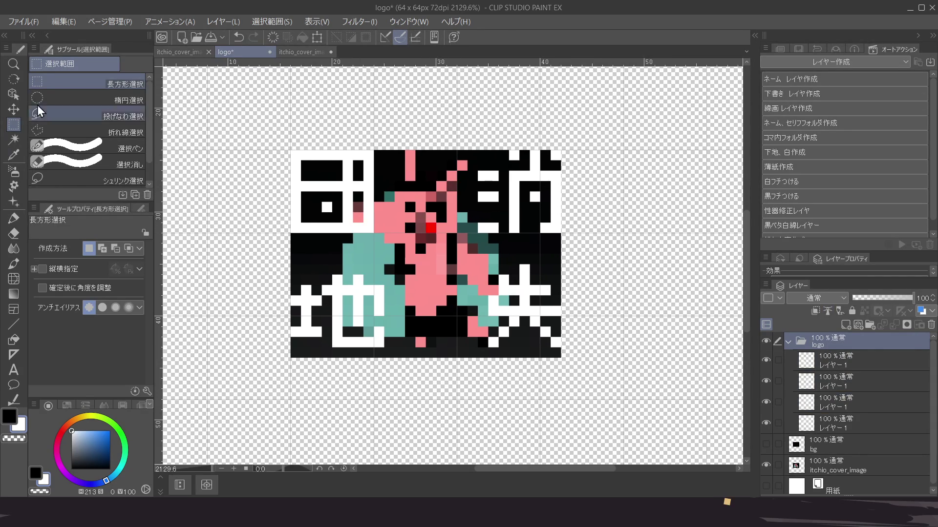
left_click(13, 94)
left_click_drag(334, 299, 334, 311)
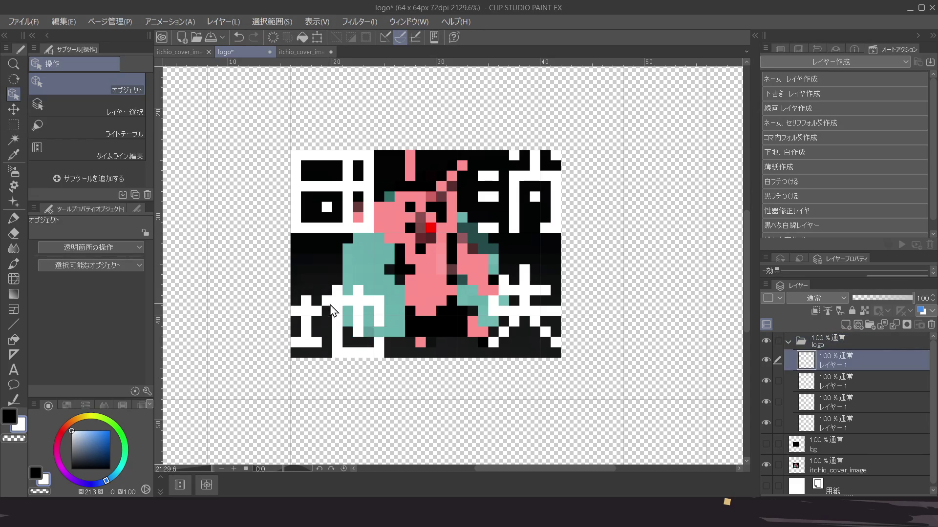
left_click(515, 306)
left_click_drag(516, 305, 515, 300)
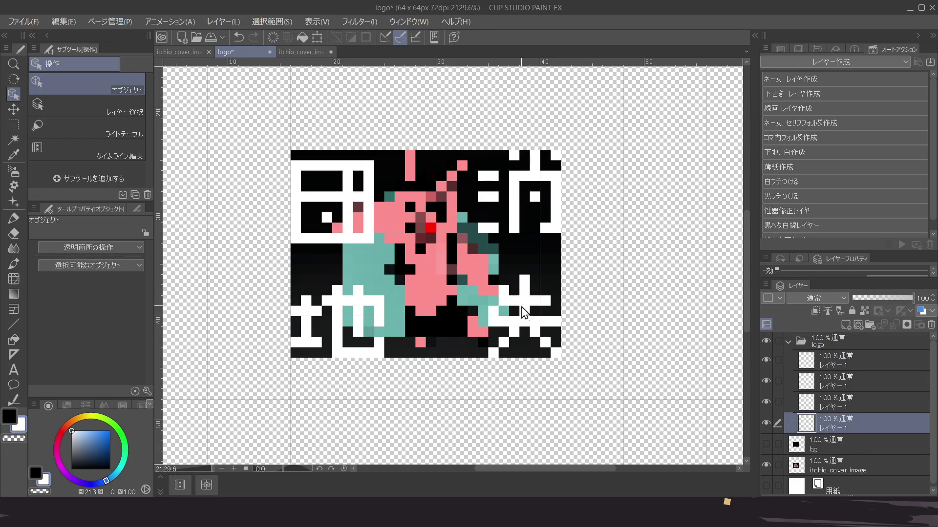
key("ctrl+z")
Toggle the kanji layers' visibility, hiding 地 and the upper-right layer, and select the bottom layer
left_click(767, 422)
left_click(768, 422)
left_click(767, 421)
left_click(766, 422)
left_click(764, 360)
left_click(765, 359)
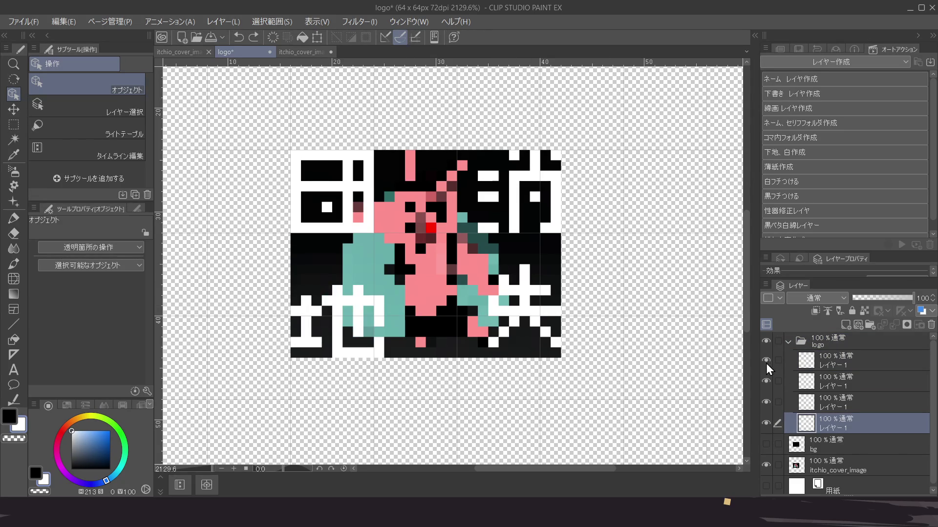
left_click(825, 360)
left_click(765, 360)
left_click(766, 360)
left_click(766, 360)
left_click(766, 360)
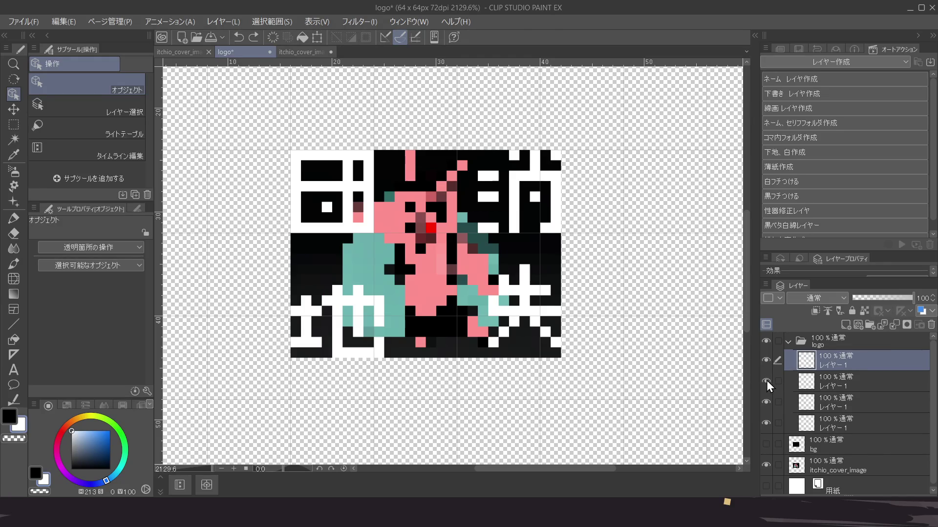
left_click(766, 401)
left_click(765, 361)
left_click(766, 402)
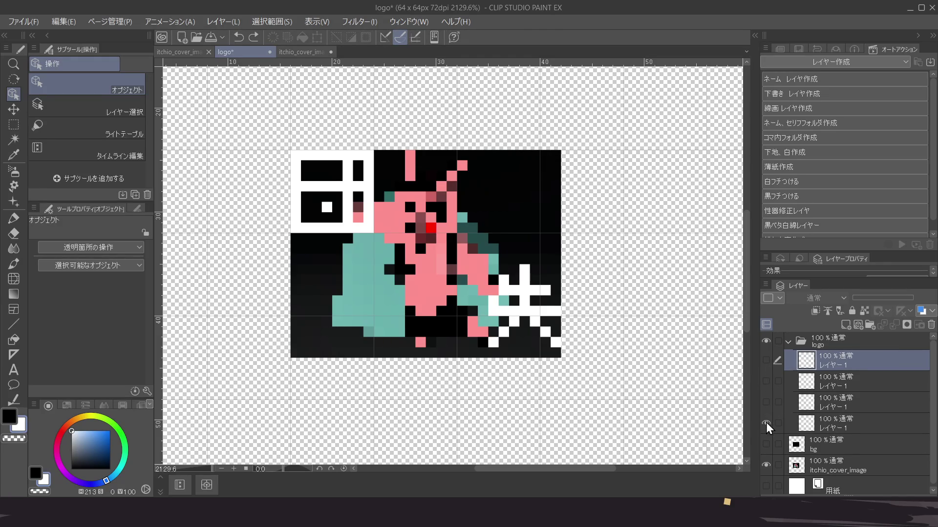
left_click(777, 423)
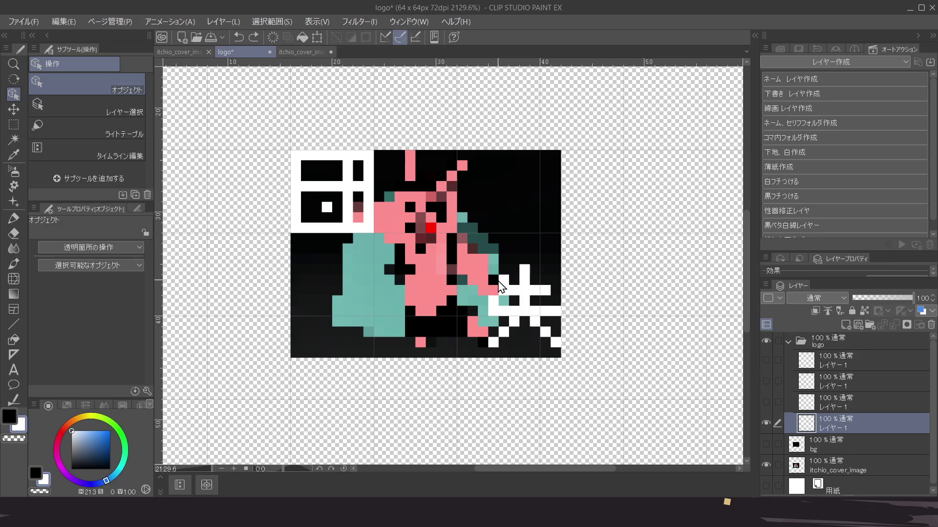
Move the bottom-right white glyph onto its own new layer
key("k")
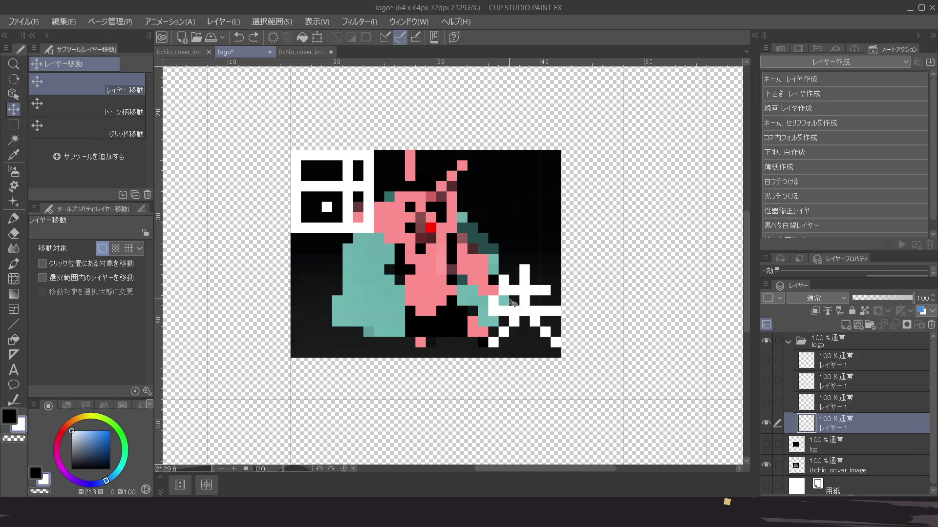
left_click(14, 124)
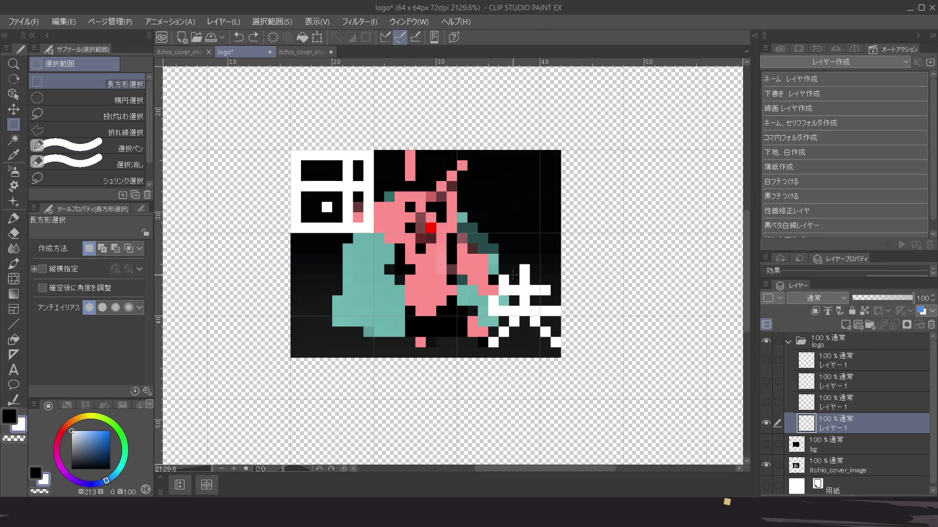
mouse_move(488, 264)
left_mouse_down()
mouse_move(530, 293)
mouse_move(560, 347)
left_mouse_up()
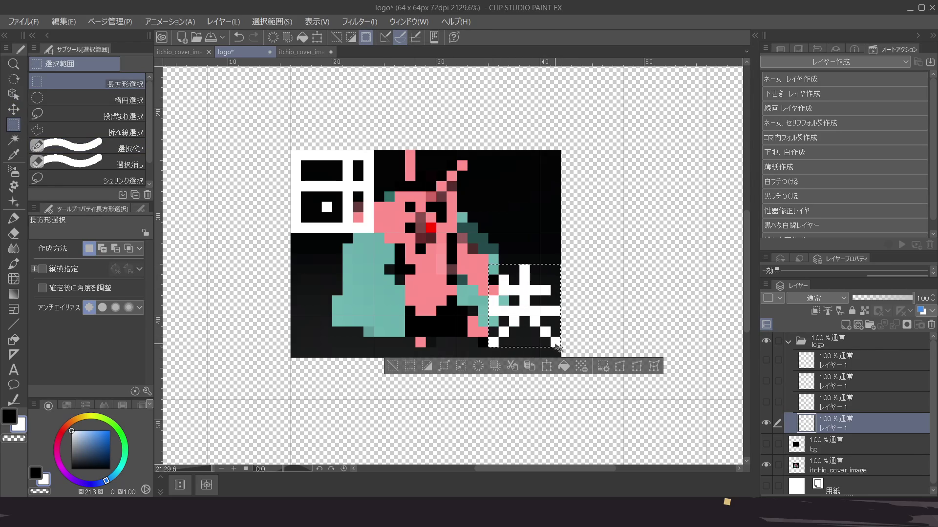
key("Delete")
key("ctrl+v")
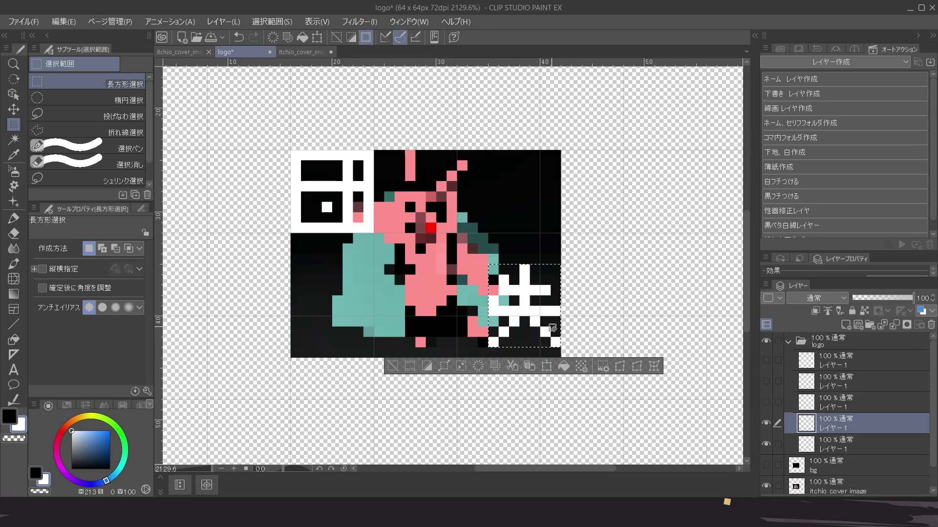
left_click(548, 325)
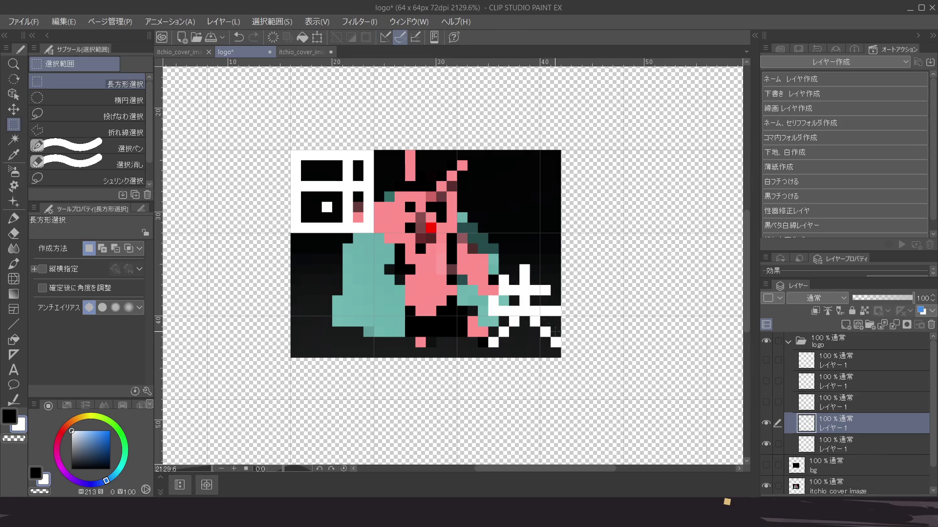
Toggle the pasted and top-right glyph layers on and off to compare them
double_click(766, 423)
left_click(766, 402)
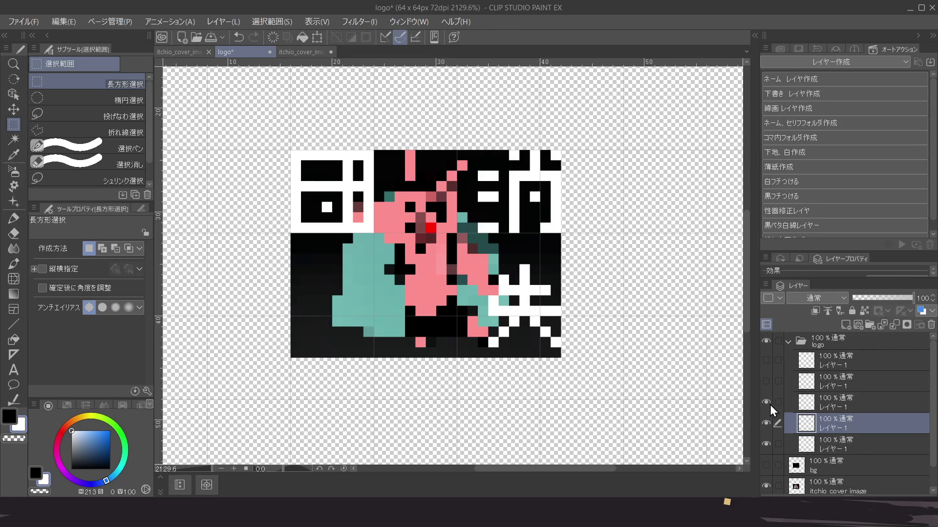
double_click(766, 403)
double_click(766, 403)
Toggle the glyph layers' visibility to find which layer holds the top-right glyph
left_click(766, 402)
left_click(766, 423)
left_click(765, 444)
left_click(766, 423)
left_click(766, 424)
left_click(766, 403)
left_click(764, 405)
left_click(766, 384)
left_click(767, 382)
left_click(767, 382)
left_click(766, 382)
left_click(767, 383)
Delete the duplicate top-right glyph layer and hide the 地 layer
left_click(849, 380)
left_click(931, 325)
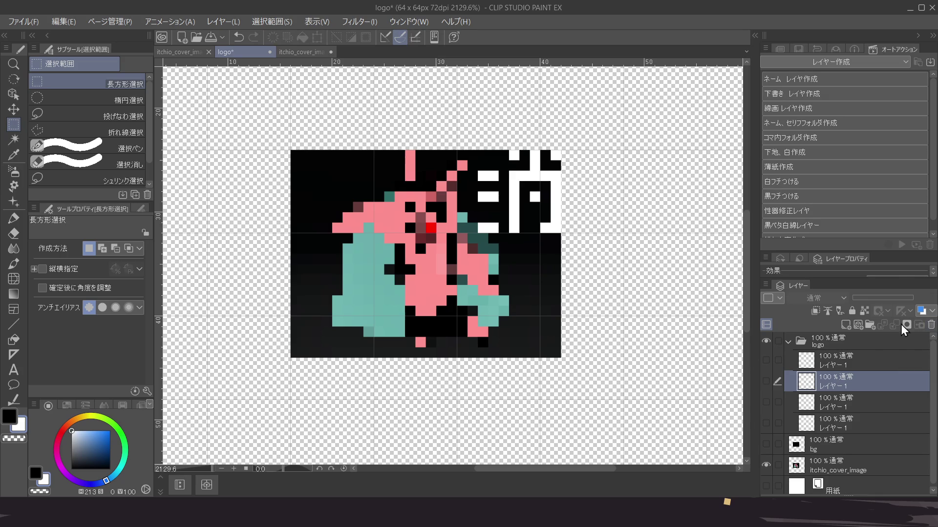
left_click(767, 360)
left_click(860, 358)
left_click(765, 361)
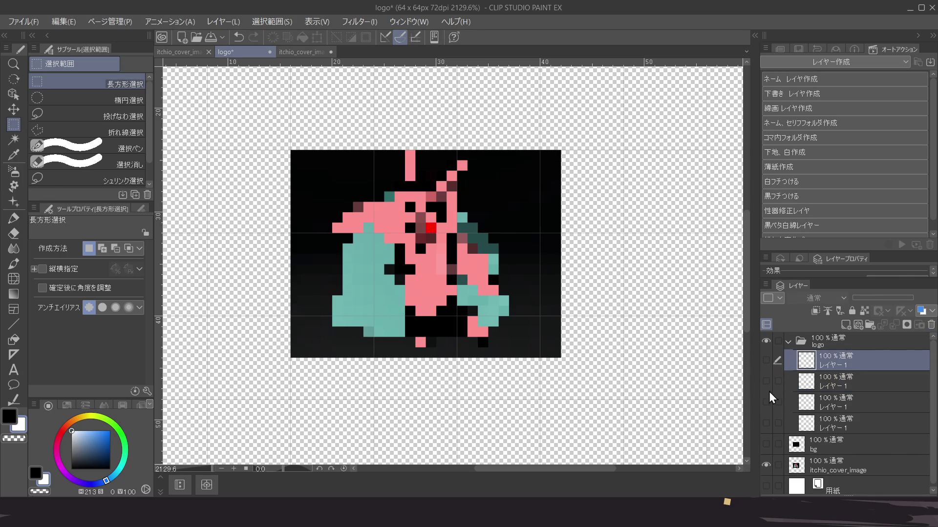
Move the top glyph layer below the third and show the top-left glyph layer
left_click(765, 423)
left_click(765, 422)
left_click(766, 402)
left_click(766, 402)
left_click_drag(853, 357, 852, 409)
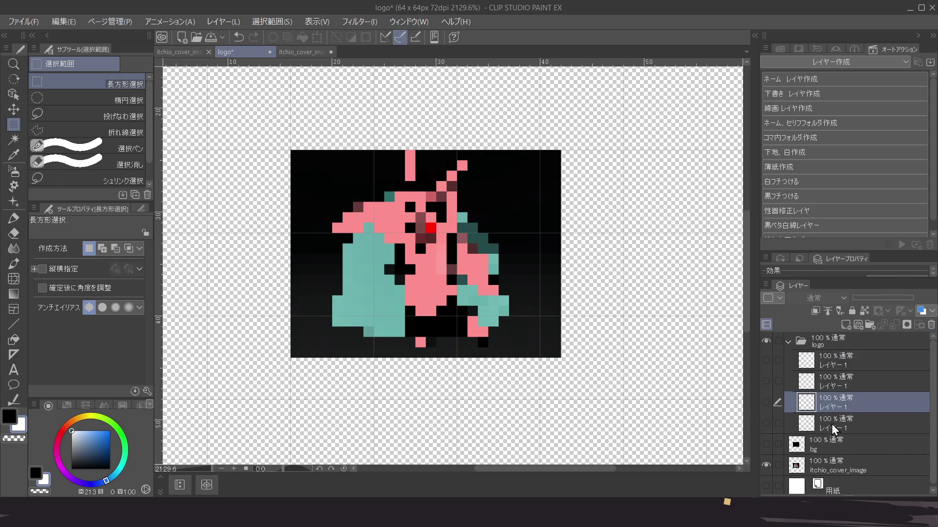
left_click(831, 425)
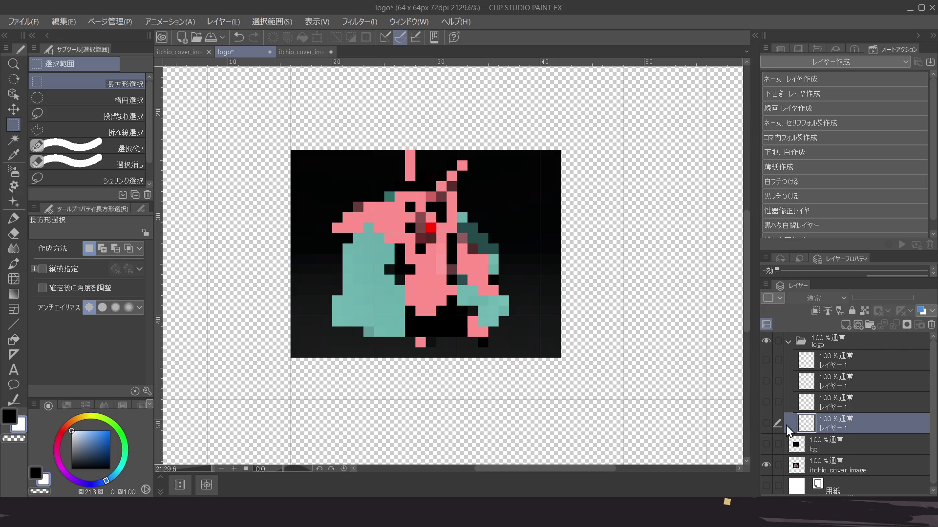
left_click(766, 423)
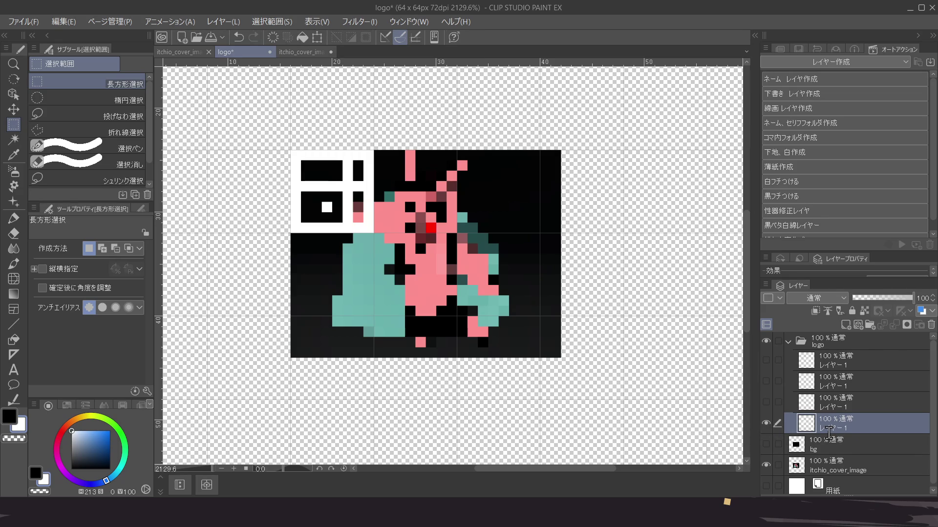
Rename the glyph layers 団, 地 and 失, showing each one
double_click(829, 429)
type("団")
left_click(766, 402)
left_click(831, 408)
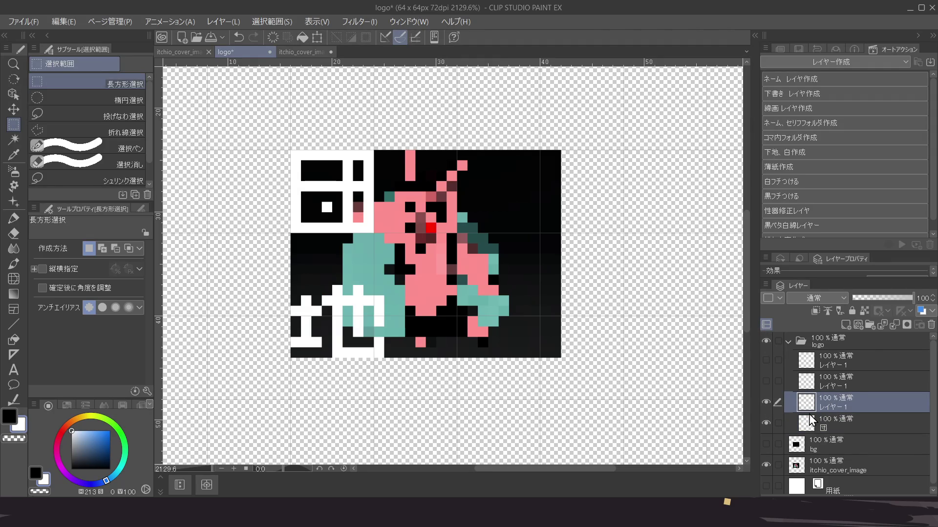
type("地")
left_click(766, 381)
left_click(844, 383)
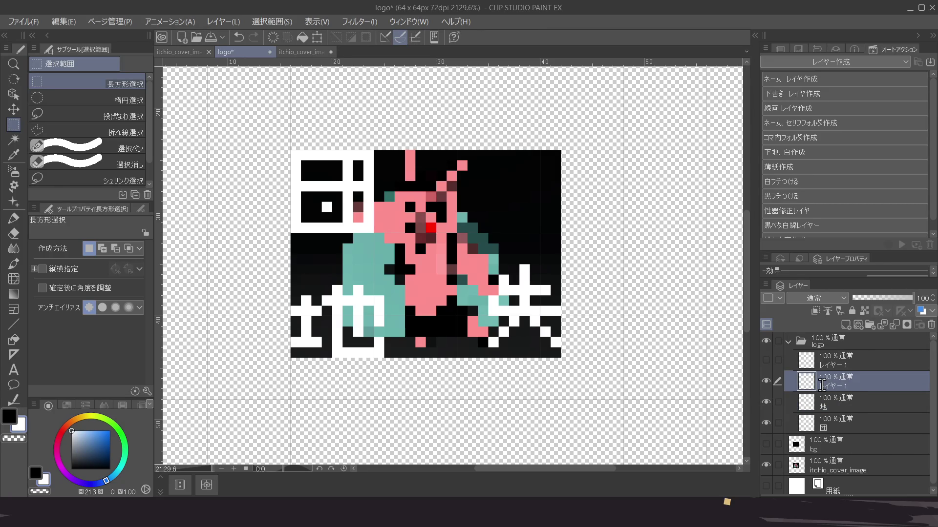
type("失")
Move the 失 layer up, show the last glyph layer, and lower 失 one pixel
left_click_drag(842, 380, 847, 359)
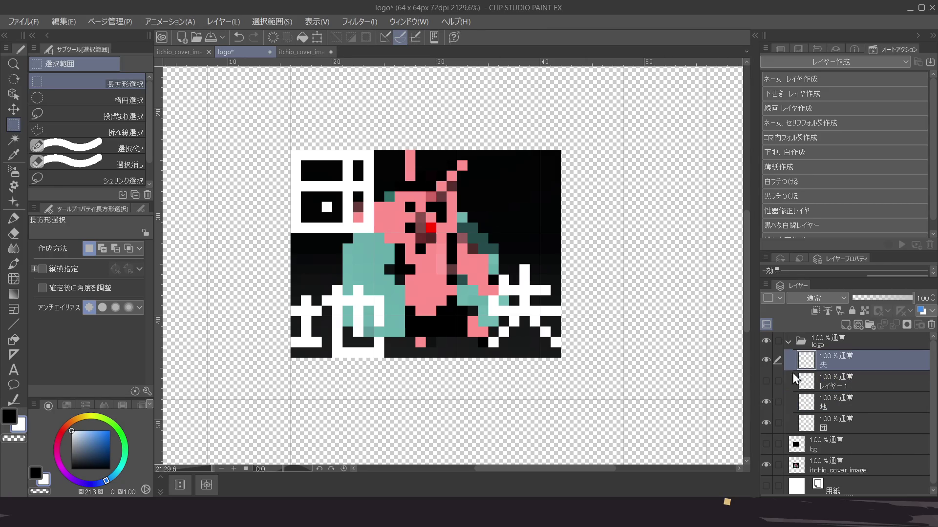
left_click(766, 381)
left_click(834, 382)
type("消")
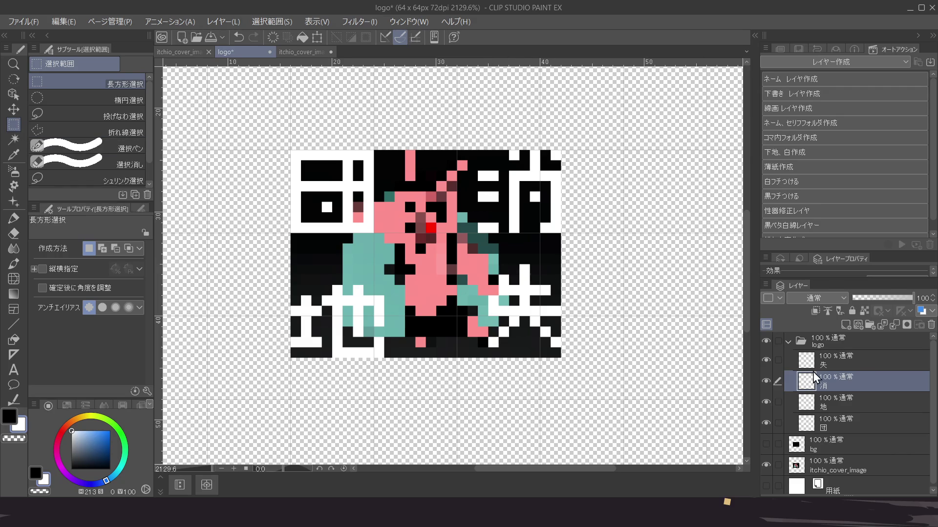
left_click(859, 362)
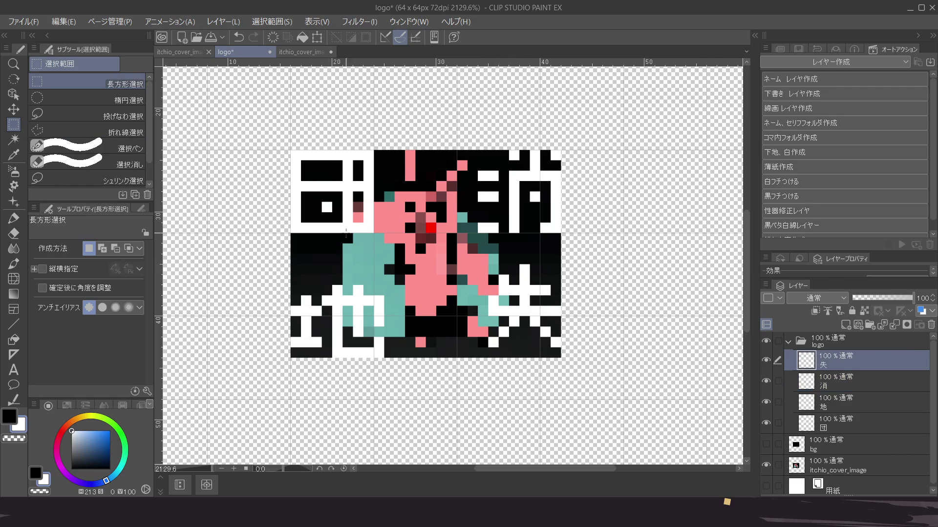
left_click(13, 93)
left_click_drag(525, 317, 525, 327)
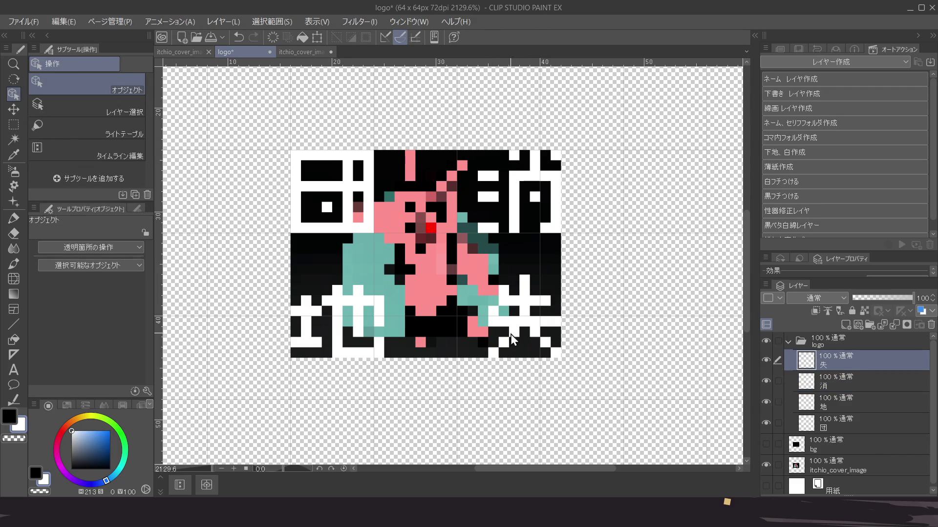
Nudge the 失 glyph up one pixel and the 地 glyph one pixel right and up
scroll(496, 327, "down", 1)
scroll(491, 318, "down", 3)
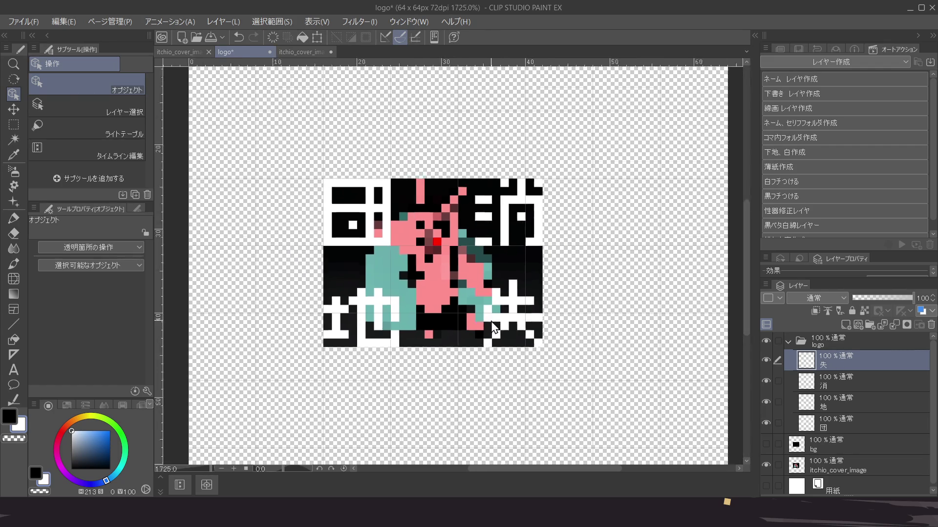
scroll(506, 318, "up", 4)
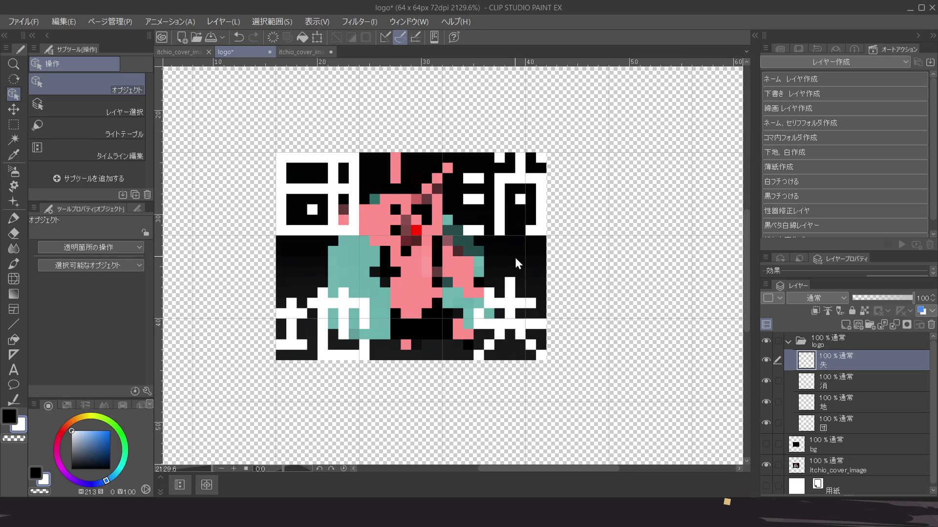
left_click_drag(512, 316, 510, 307)
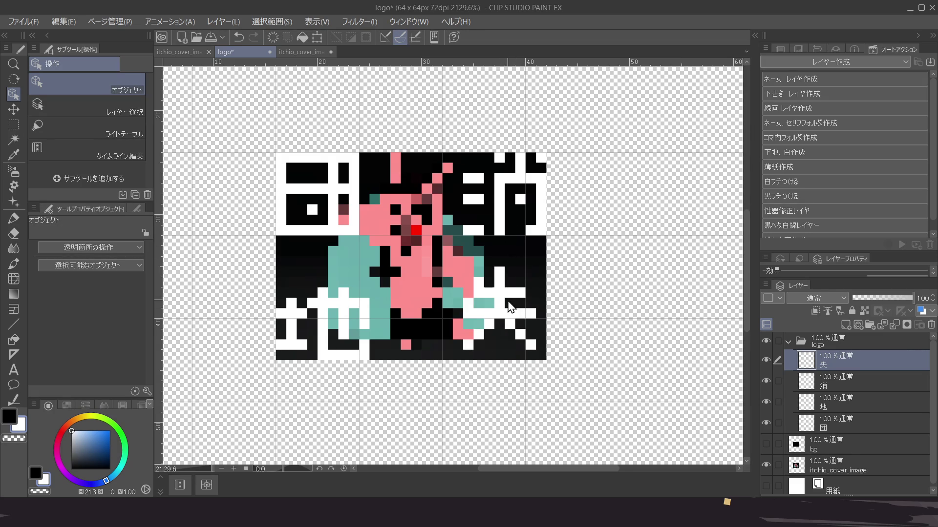
left_click(848, 410)
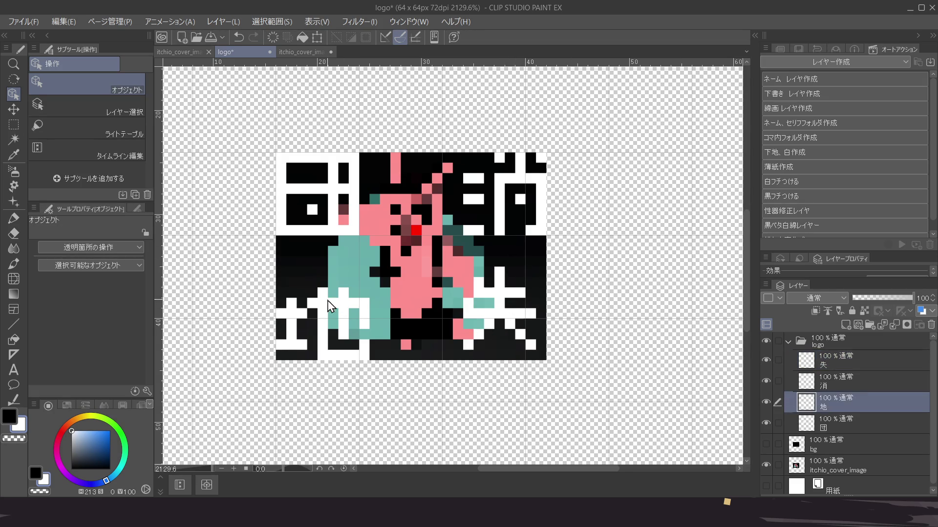
left_click_drag(328, 306, 338, 296)
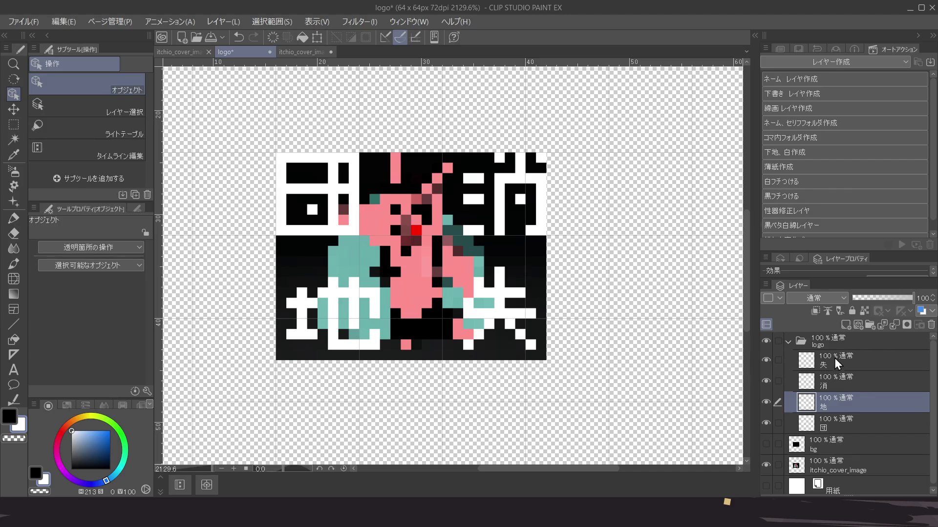
Shift 団 one pixel right-down and 消 one pixel left-down, then move 団 to the folder's top
left_click(835, 430)
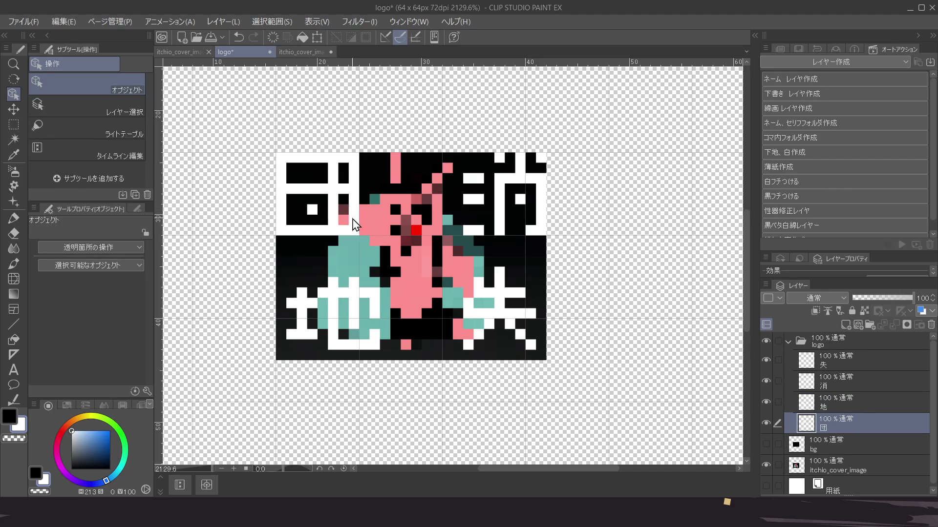
left_click_drag(350, 218, 360, 228)
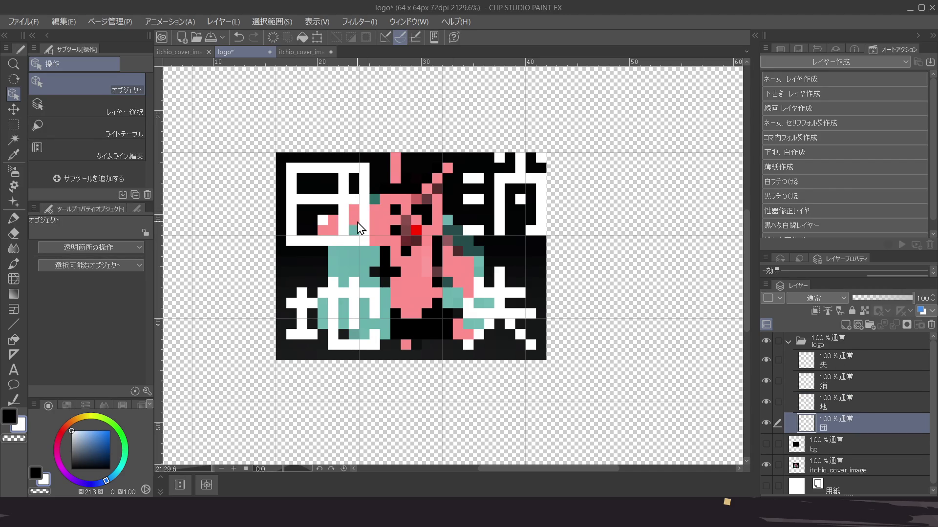
left_click(843, 411)
left_click(861, 388)
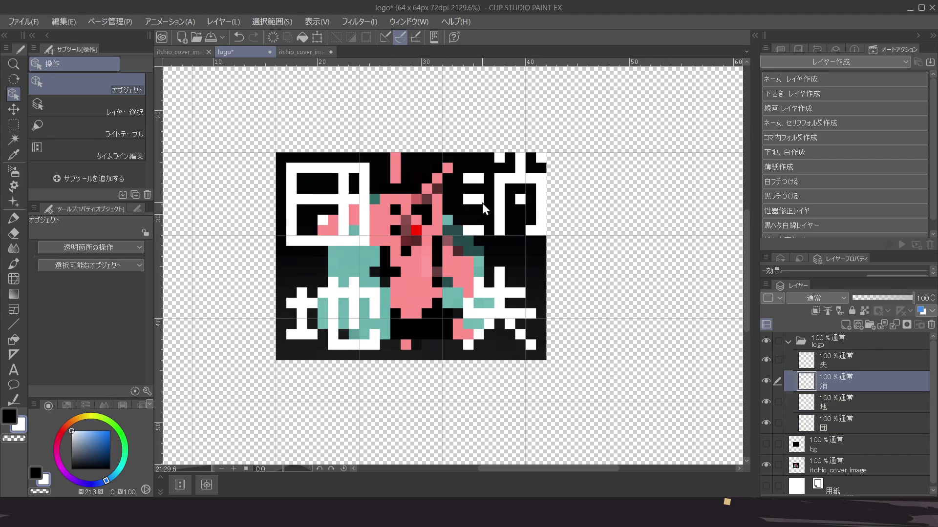
left_click_drag(510, 209, 506, 214)
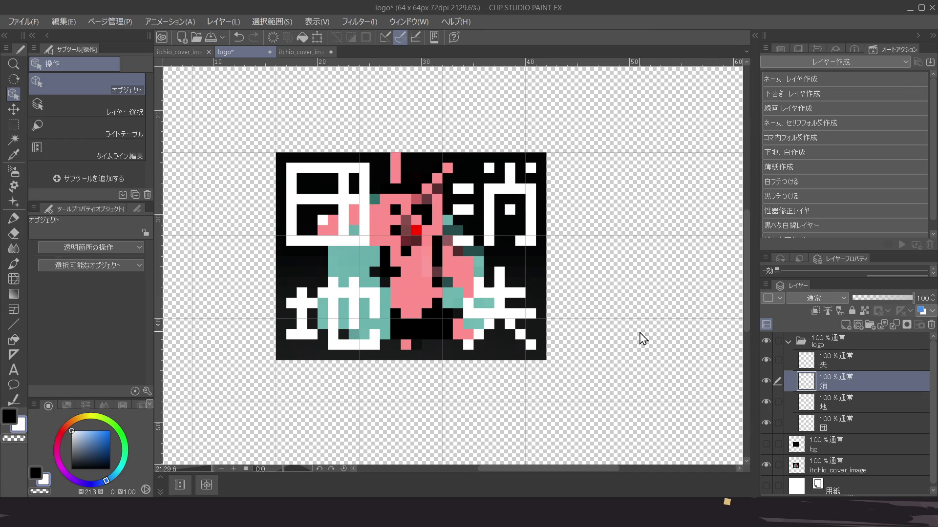
scroll(649, 335, "left", 1)
left_click_drag(848, 424, 871, 360)
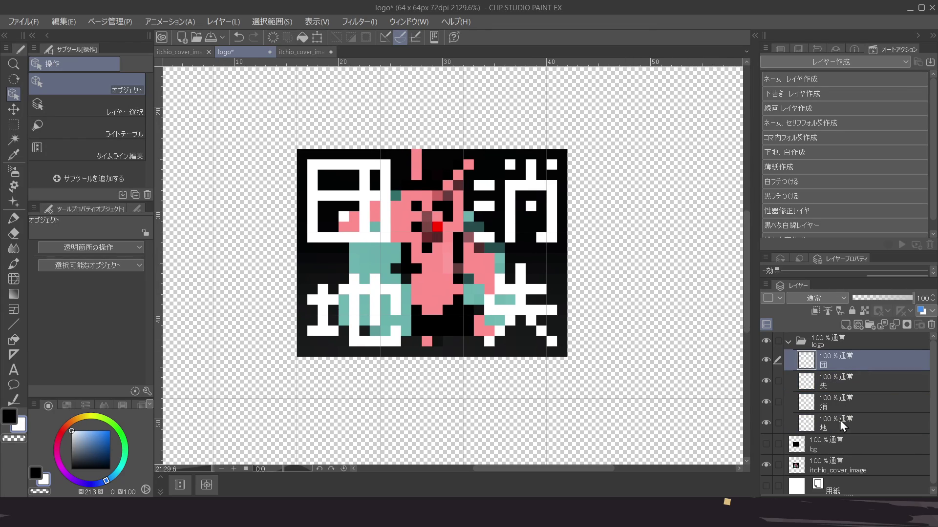
Reorder the logo folder so 地 sits below 団 and 消 above 失, then check each layer
left_click_drag(856, 423, 862, 376)
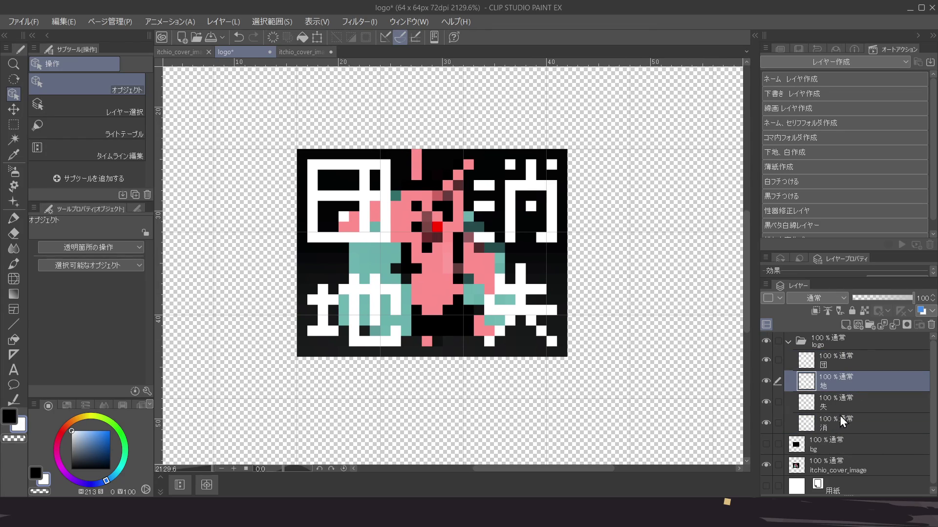
left_click_drag(852, 426, 865, 398)
left_click(806, 354)
left_click_drag(450, 230, 429, 235)
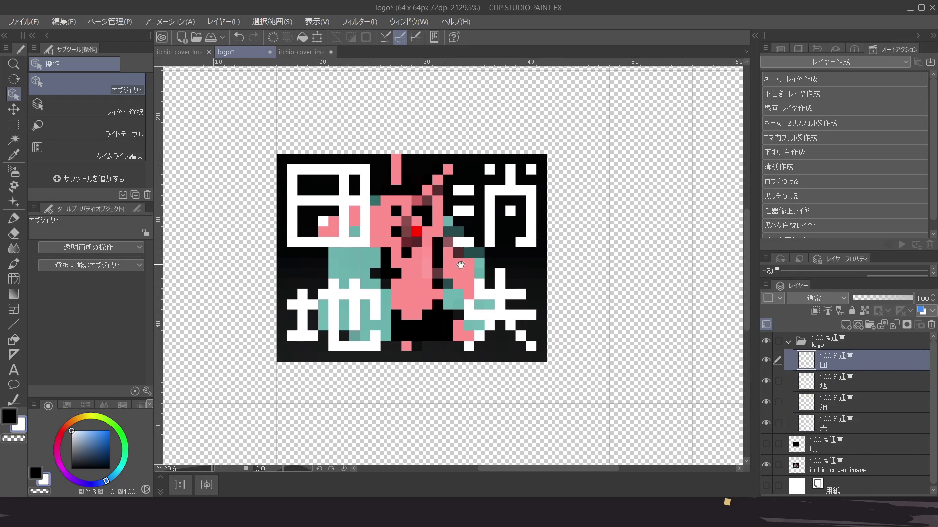
scroll(451, 280, "left", 2)
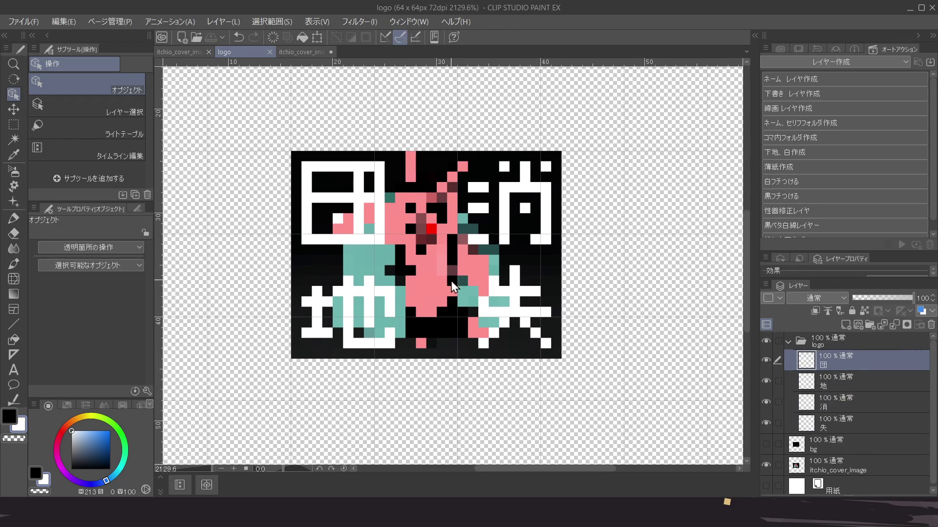
scroll(450, 274, "up", 3)
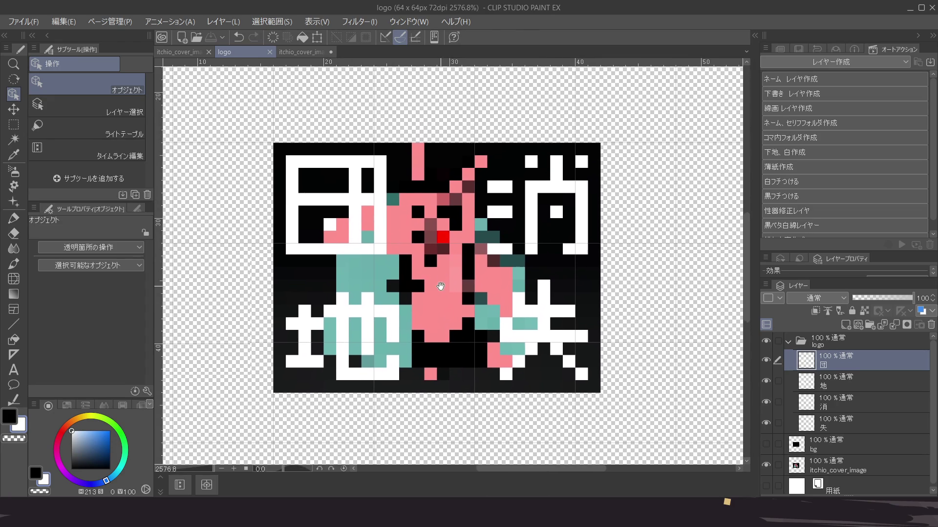
left_click_drag(441, 286, 425, 281)
left_click(851, 376)
left_click(854, 418)
left_click(824, 370)
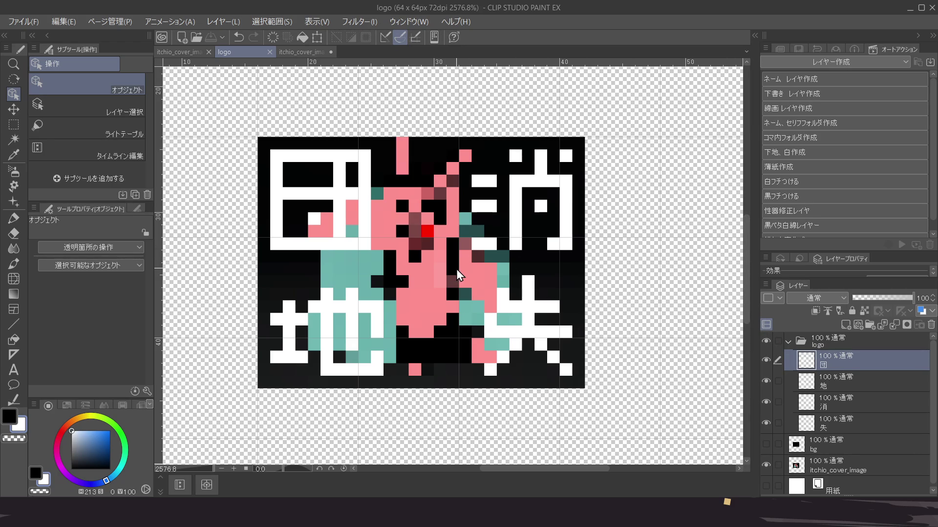
Zoom in and out around the kanji logo, then bring up the itchio_cover_image.png document
scroll(454, 276, "down", 4)
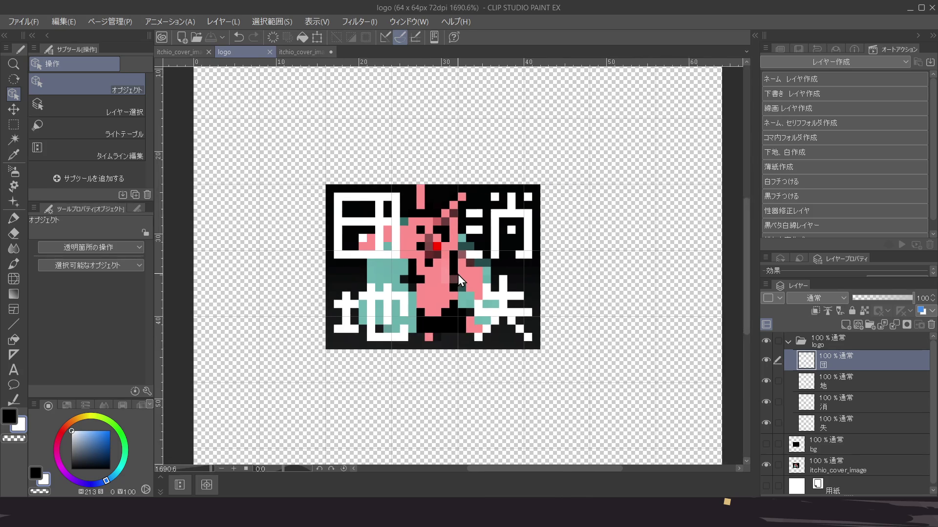
scroll(461, 275, "up", 3)
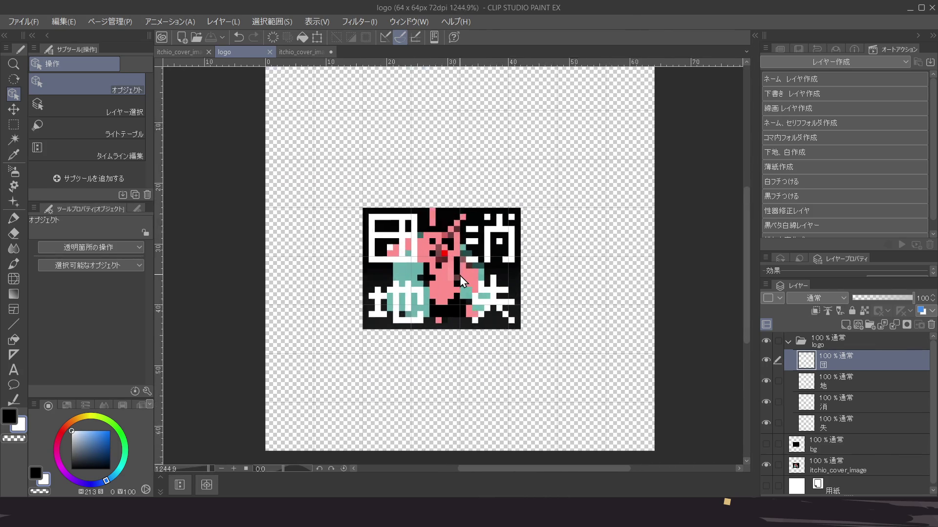
scroll(459, 275, "up", 2)
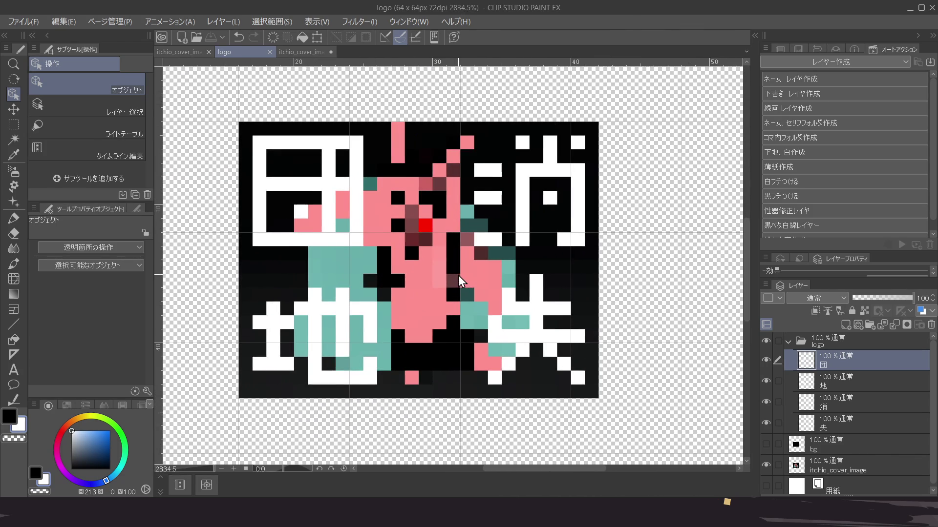
scroll(458, 276, "down", 4)
scroll(458, 275, "down", 1)
scroll(458, 275, "up", 3)
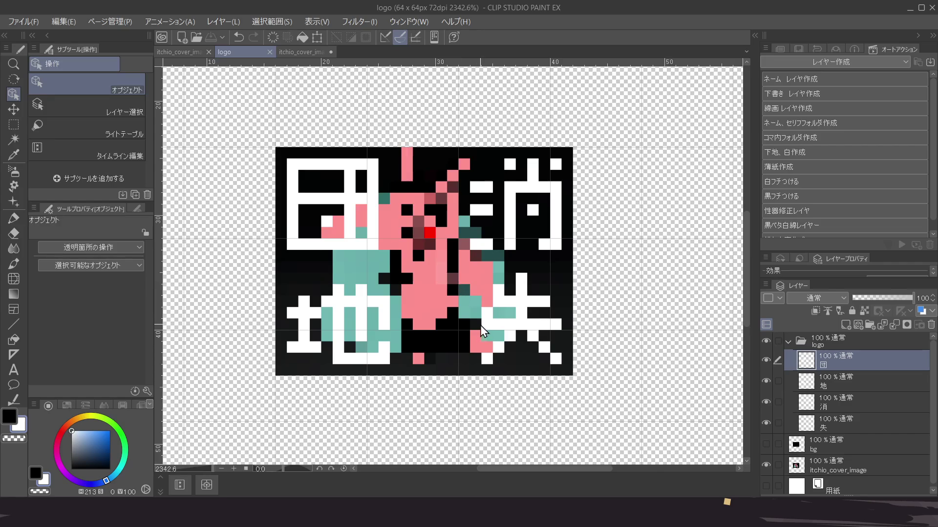
scroll(480, 326, "down", 5)
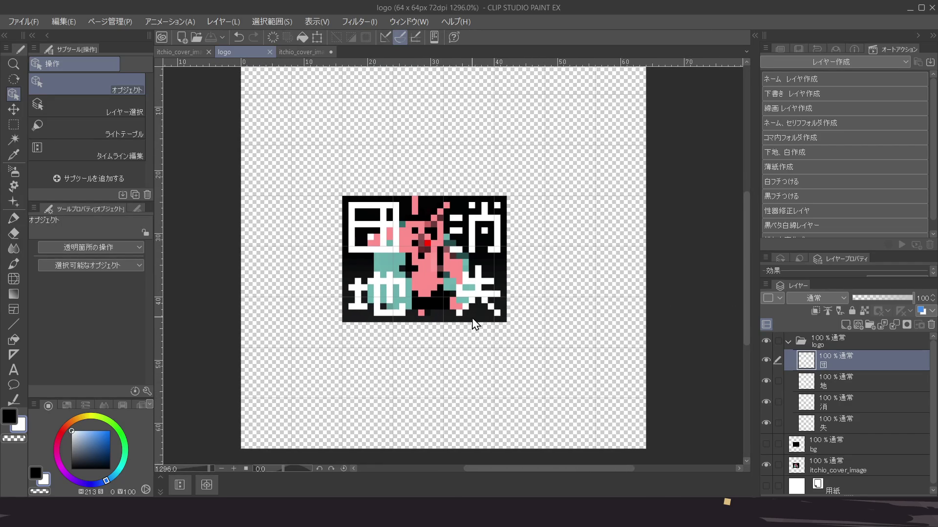
scroll(476, 322, "down", 1)
scroll(479, 309, "up", 2)
scroll(478, 303, "down", 1)
scroll(477, 299, "up", 1)
scroll(472, 295, "down", 2)
scroll(478, 292, "down", 4)
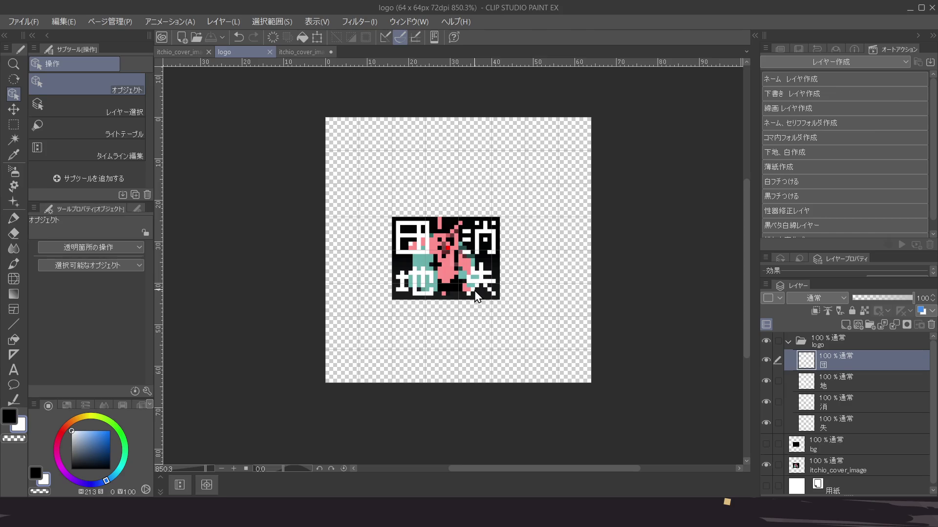
scroll(476, 295, "up", 6)
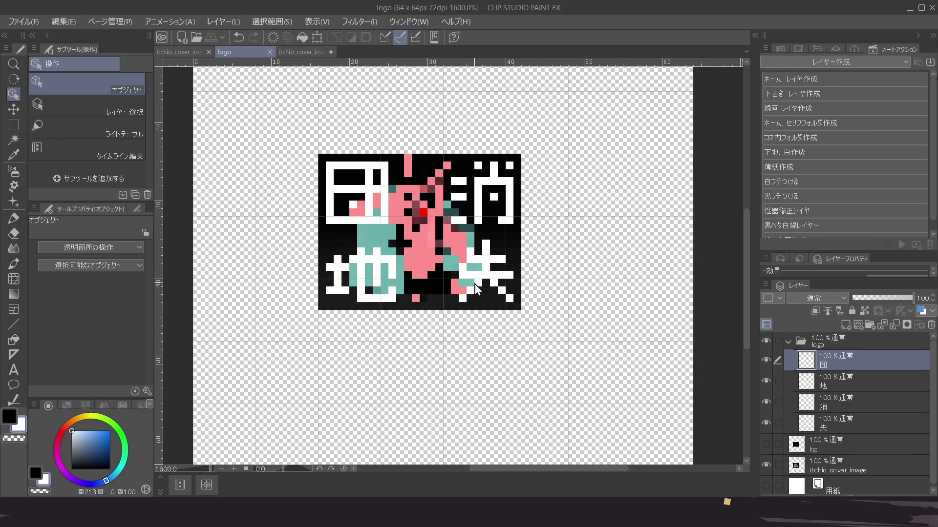
scroll(473, 283, "down", 2)
scroll(474, 283, "up", 1)
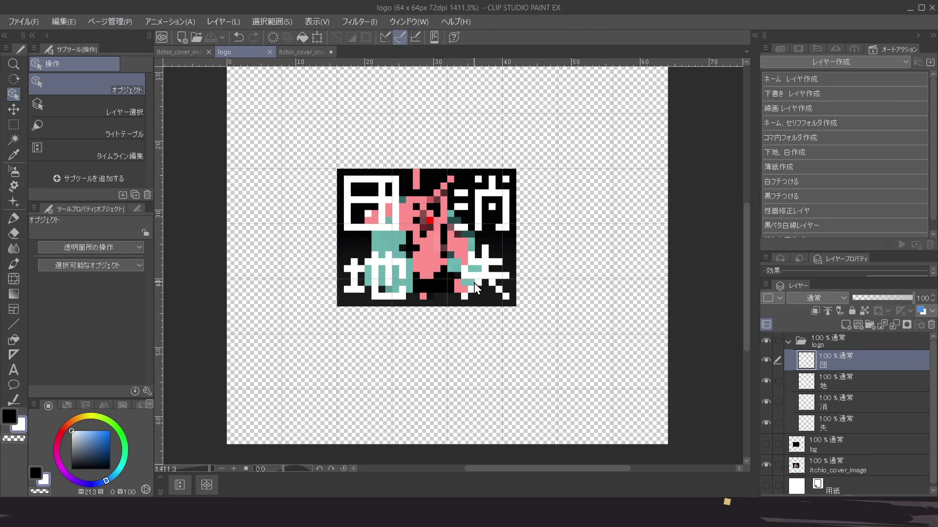
scroll(473, 283, "down", 2)
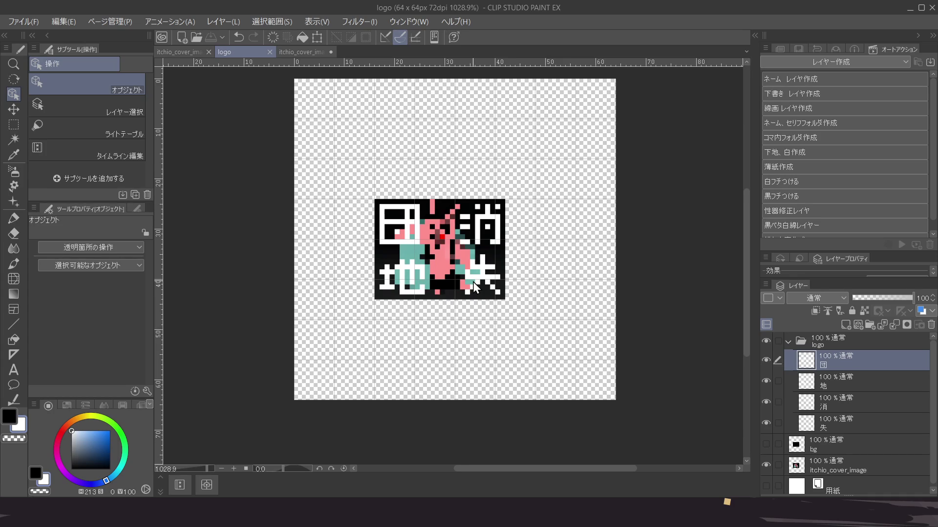
scroll(473, 282, "up", 1)
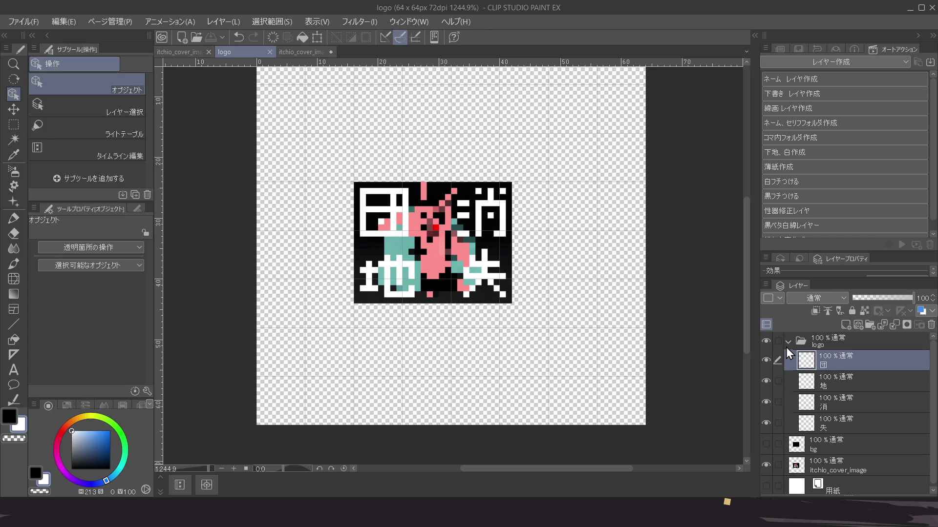
scroll(400, 313, "down", 3)
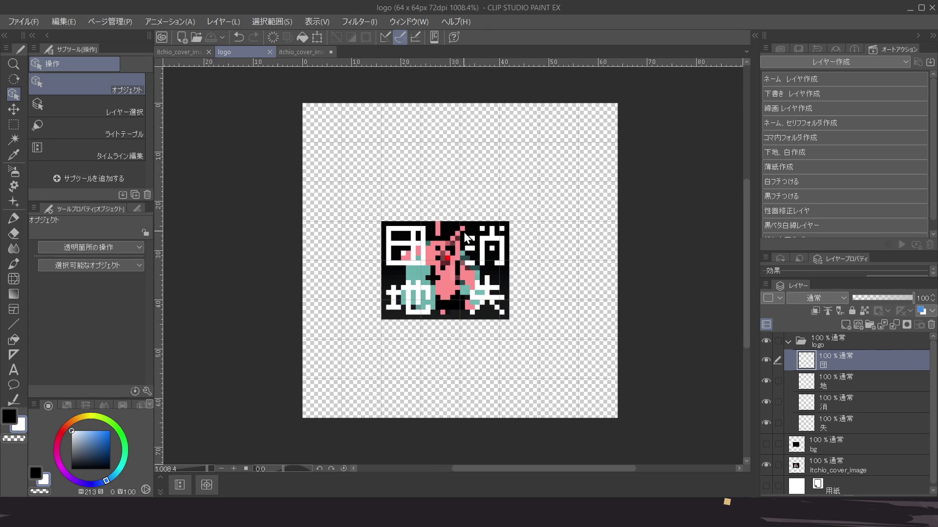
left_click(306, 51)
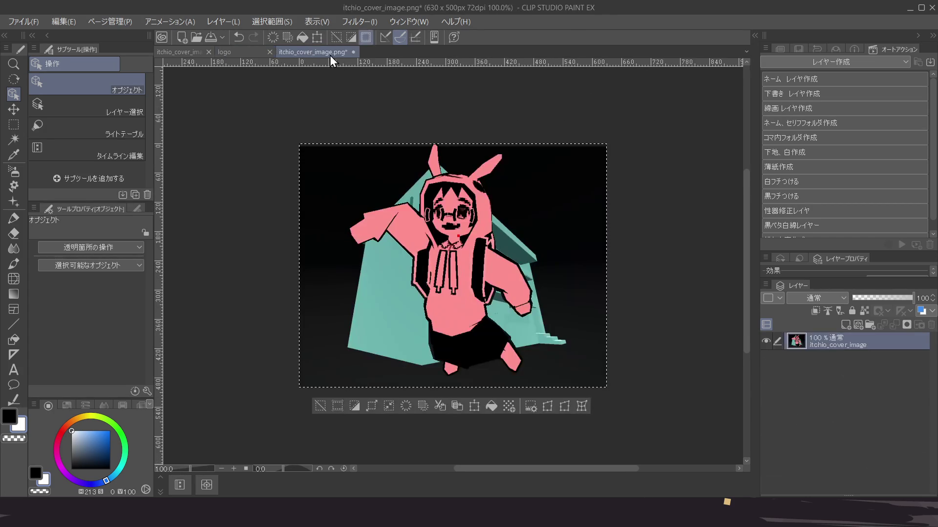
Select all in the itchio_cover_image document and close it
key("ctrl+a")
key("ctrl+w")
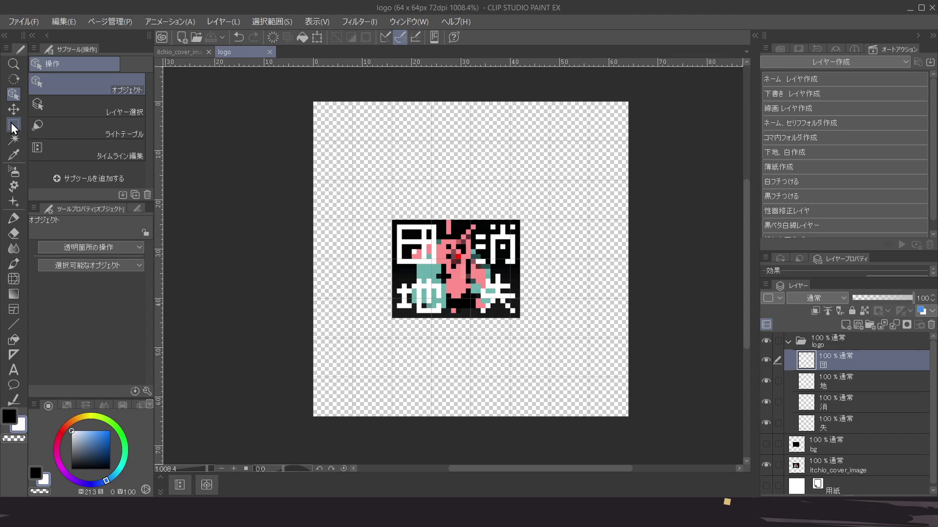
scroll(842, 413, "down", 1)
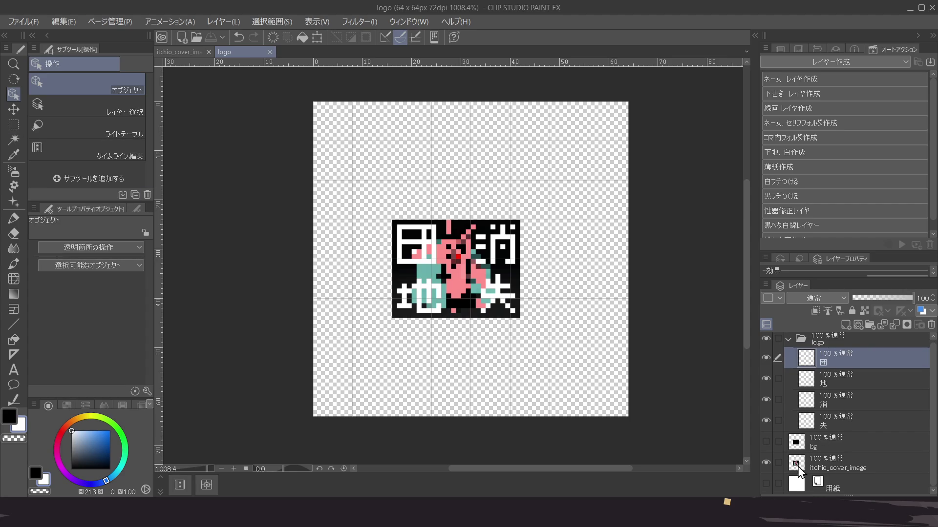
Show the 用紙 paper layer, fill it black, and reselect the 団 layer
left_click(768, 483)
left_click(798, 485)
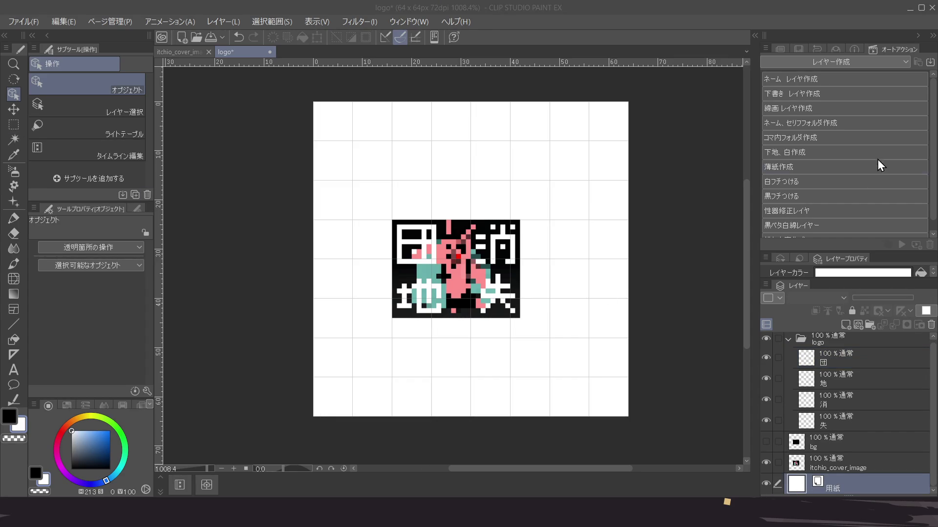
key("alt+BackSpace")
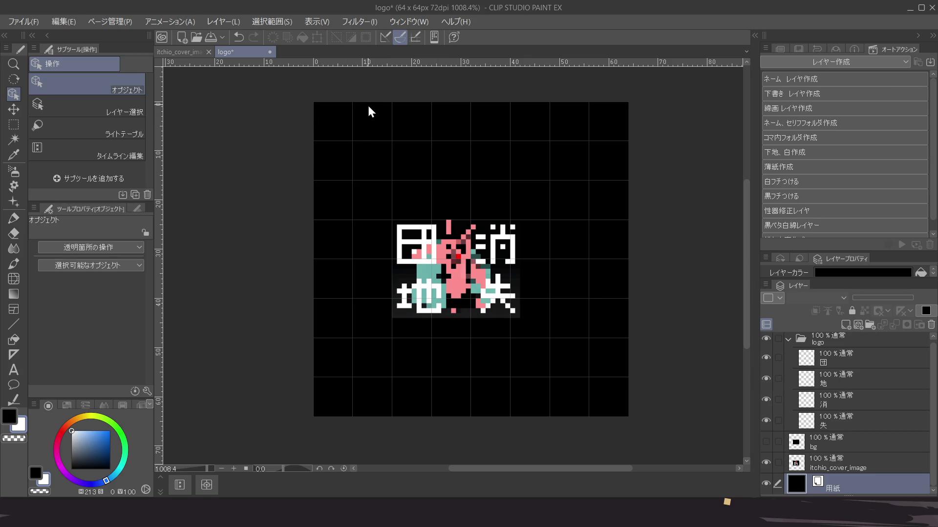
left_click(852, 362)
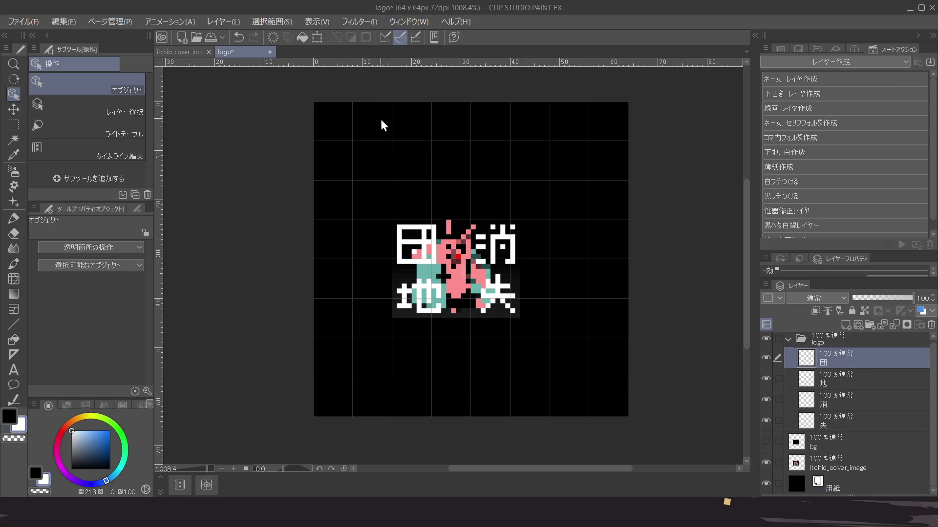
scroll(397, 232, "up", 3)
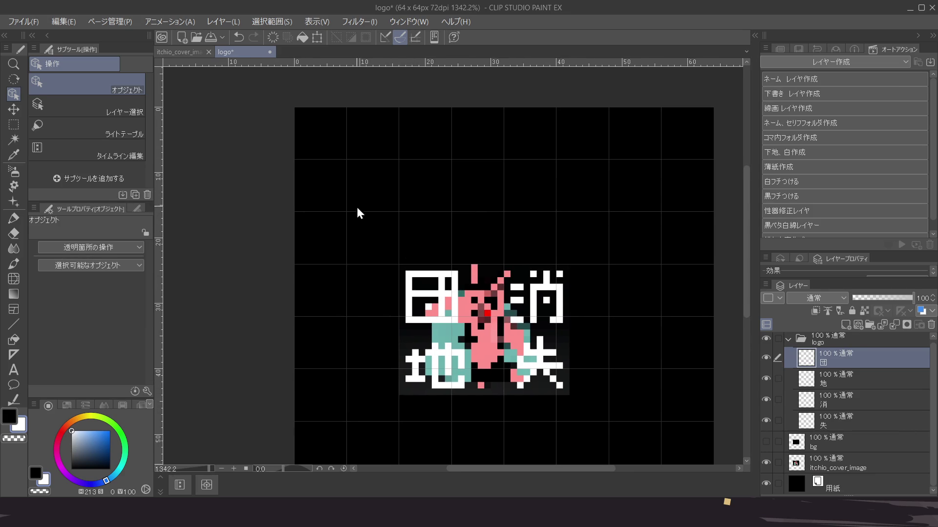
scroll(386, 245, "down", 1)
scroll(387, 245, "left", 1)
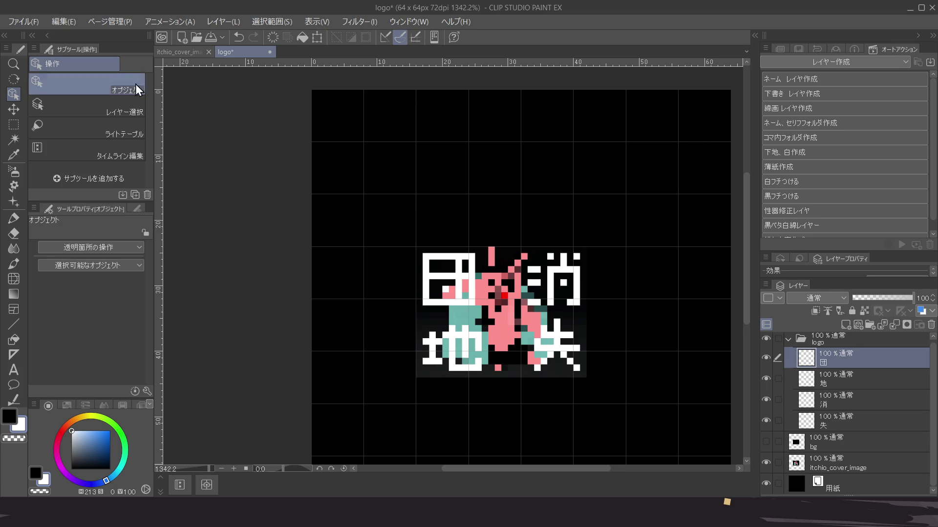
Try an 8 × 8 canvas in Change Canvas Size, then cancel it
key("ctrl+alt+c")
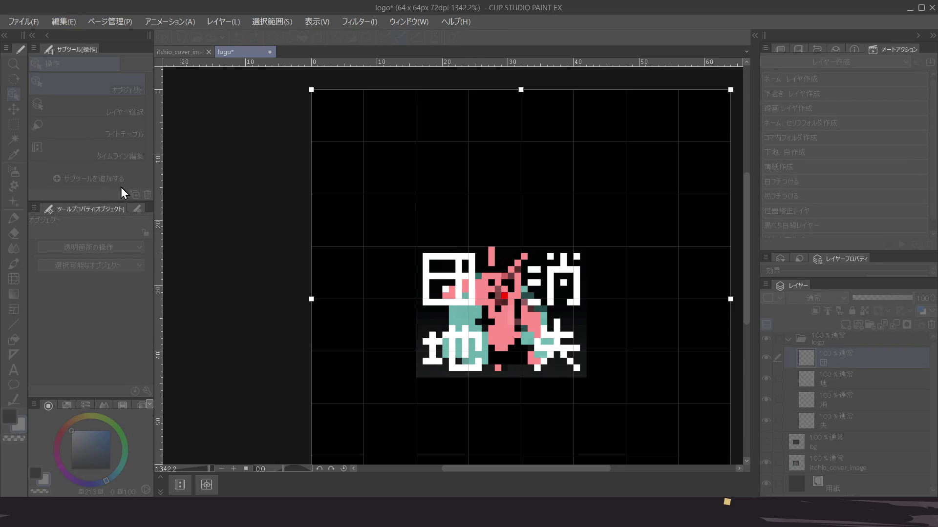
type("8")
key("Tab")
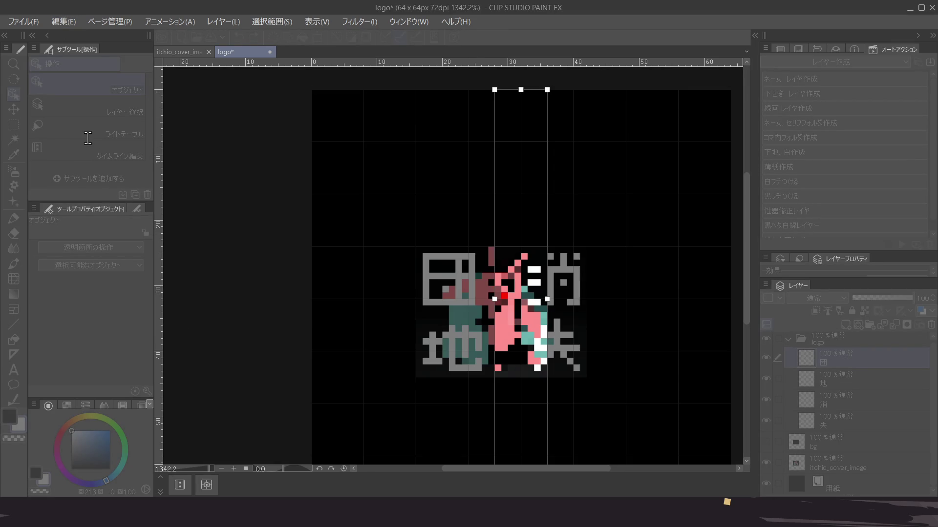
type("8")
key("Tab")
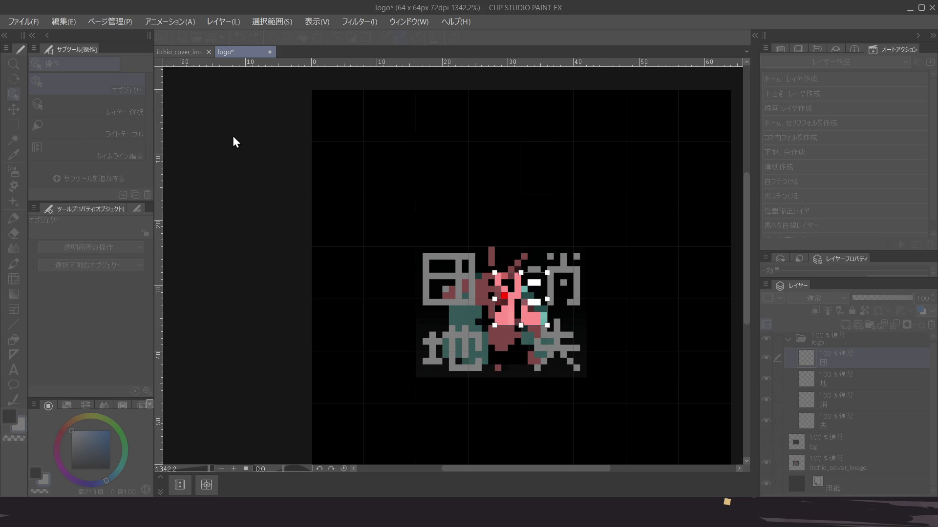
key("Escape")
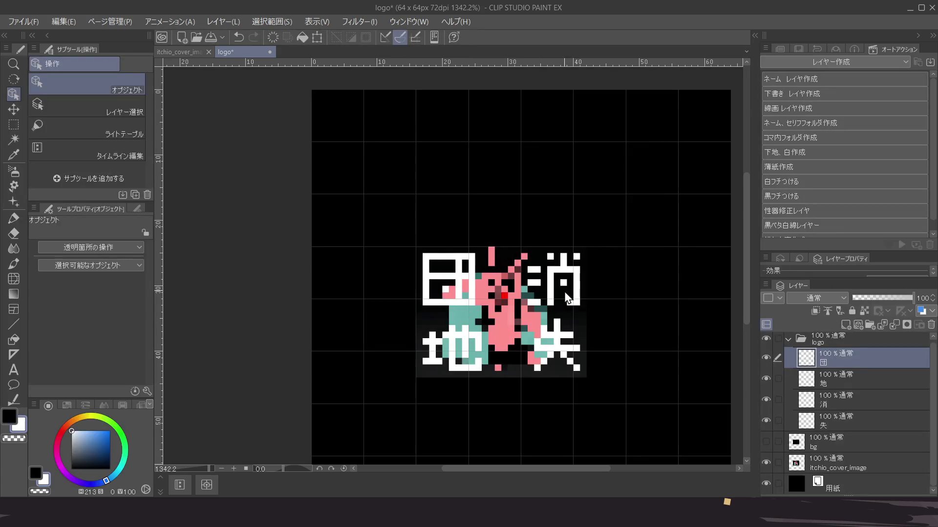
Delete the bg layer from the logo document
left_click_drag(513, 271, 489, 261)
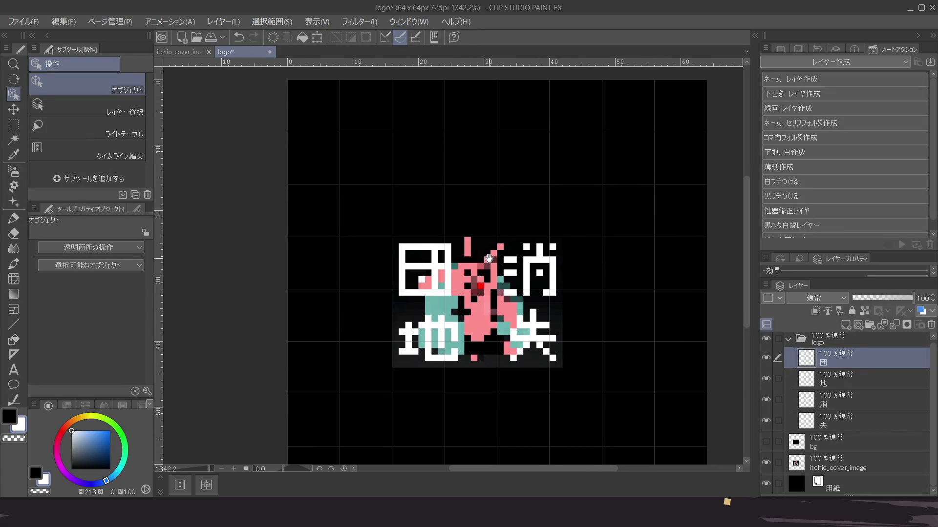
left_click_drag(539, 292, 498, 271)
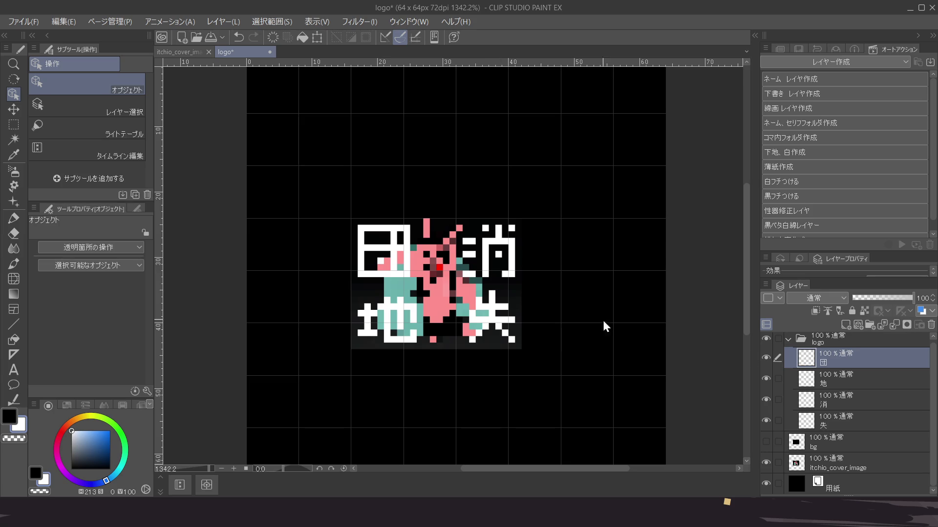
scroll(639, 358, "down", 3)
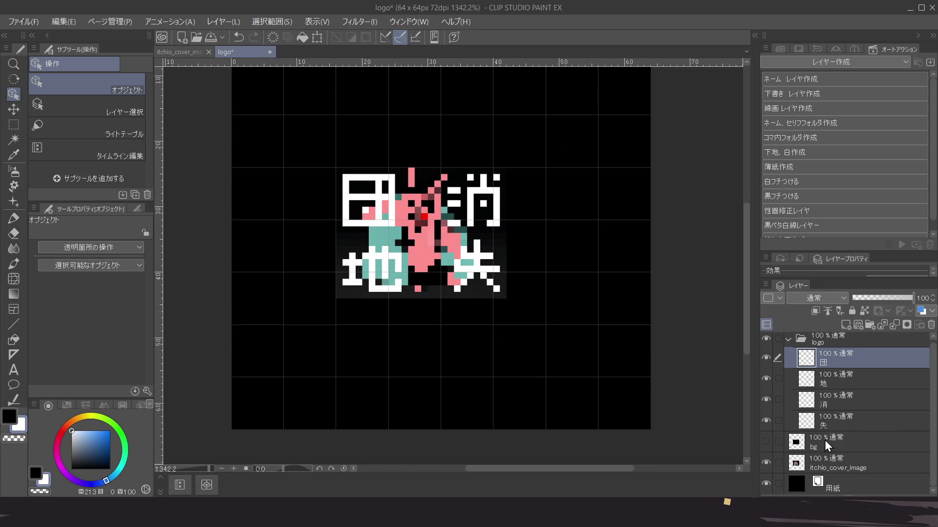
left_click(843, 443)
left_click(931, 330)
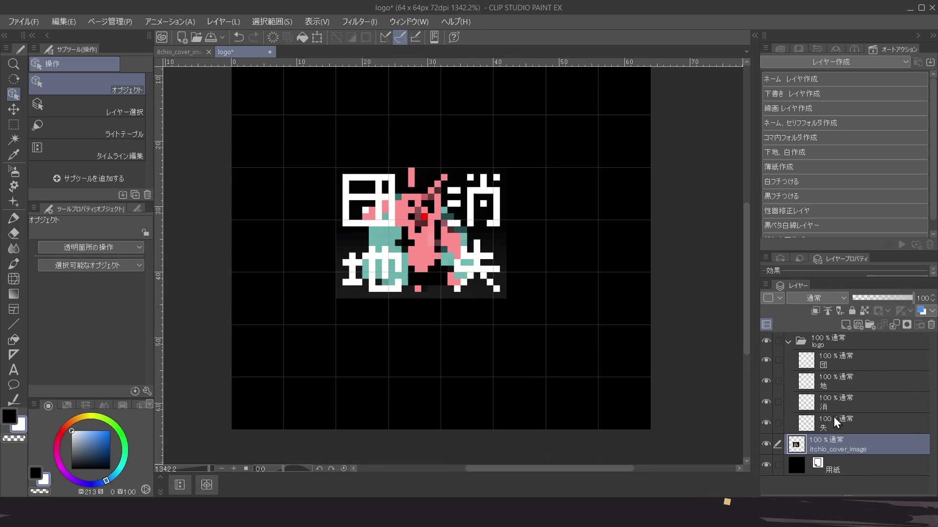
left_click(863, 355)
scroll(432, 233, "up", 2)
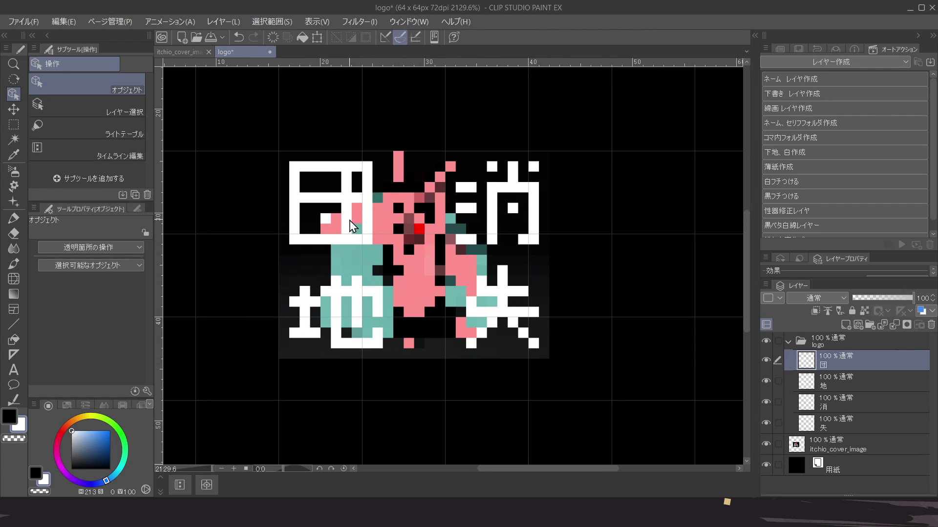
Move the 団 and 地 glyphs into the centre of the logo
left_click(766, 341)
left_click(764, 342)
mouse_move(342, 207)
left_mouse_down()
mouse_move(421, 247)
mouse_move(453, 243)
left_mouse_up()
left_click(348, 318)
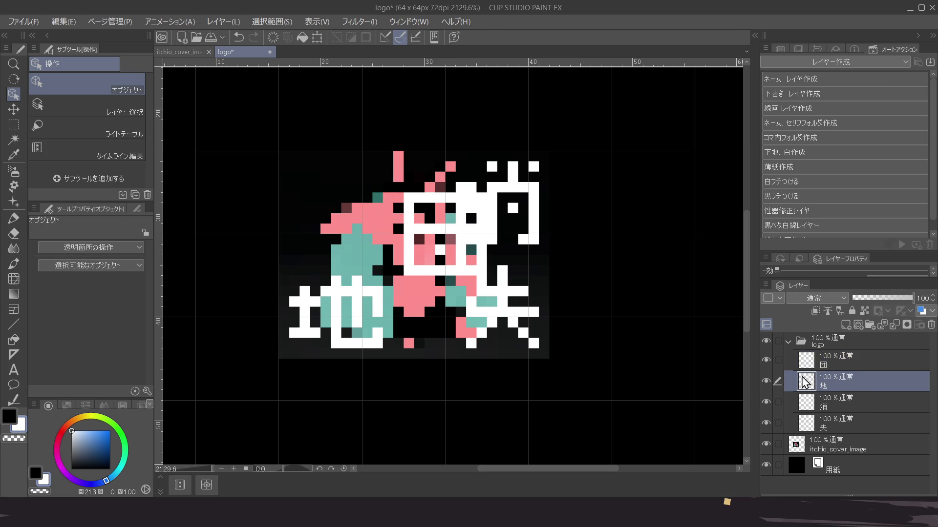
left_click_drag(343, 312, 447, 233)
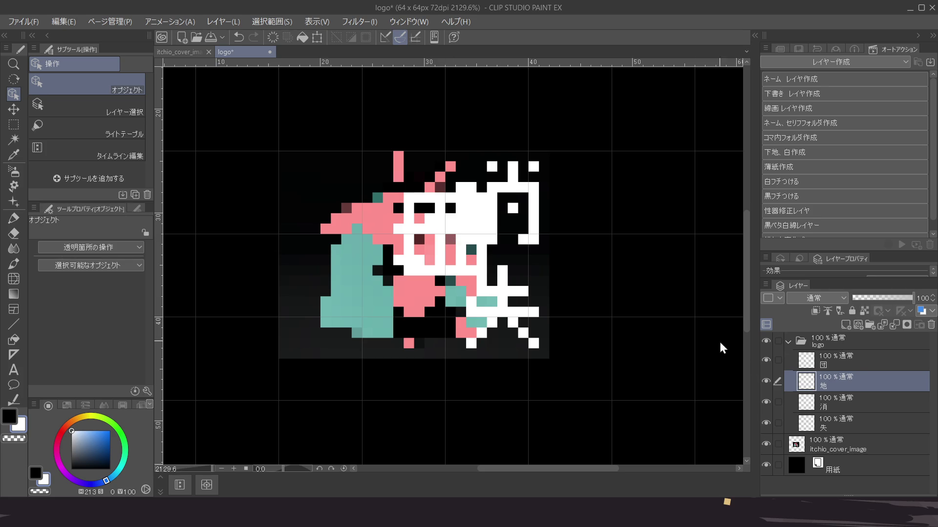
Select the 消 layer, tighten the grid spacing, and hide the cover image layer
left_click(833, 405)
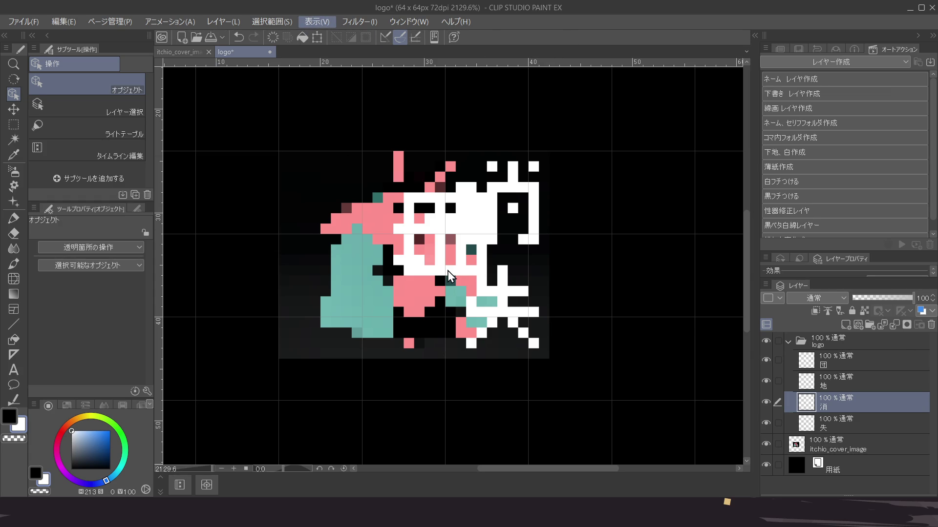
key("r")
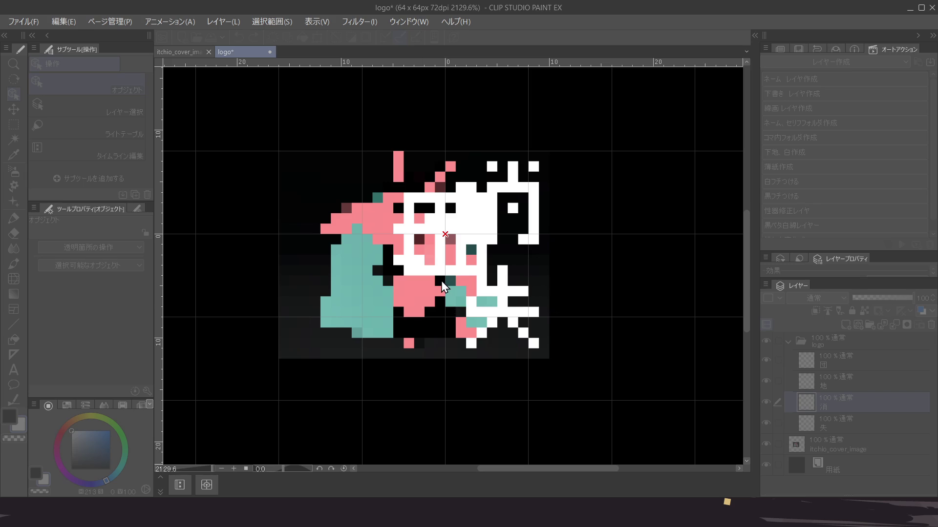
left_click_drag(441, 280, 504, 270)
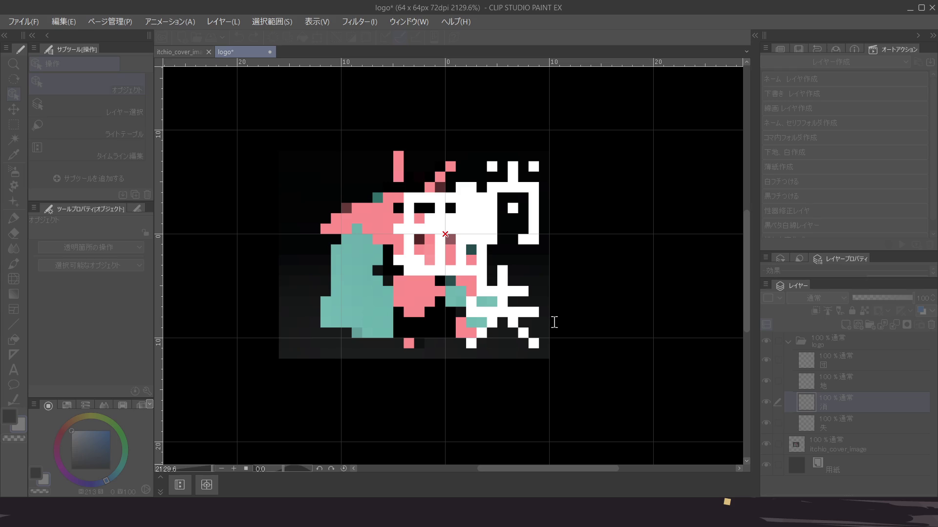
left_click_drag(472, 323, 584, 273)
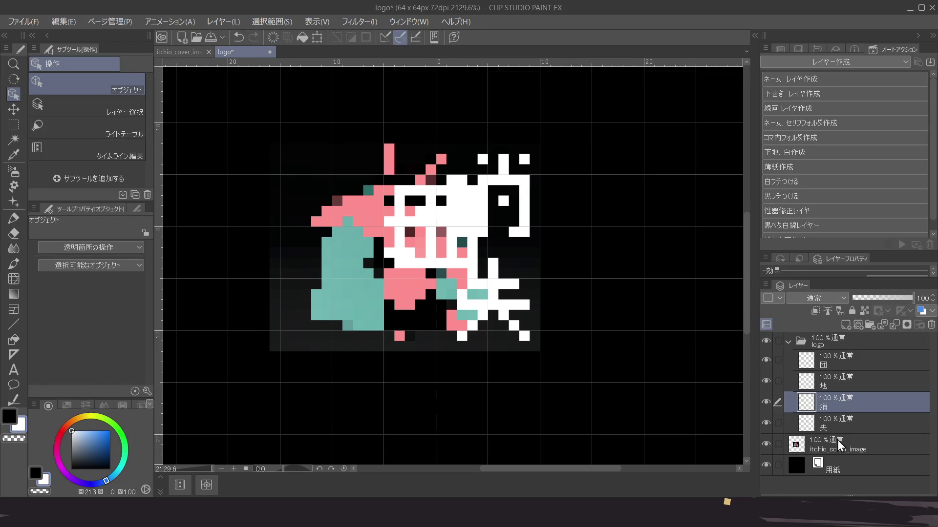
left_click(765, 444)
Isolate the 地 glyph by hiding the square, 消 and 失 layers
left_click(766, 464)
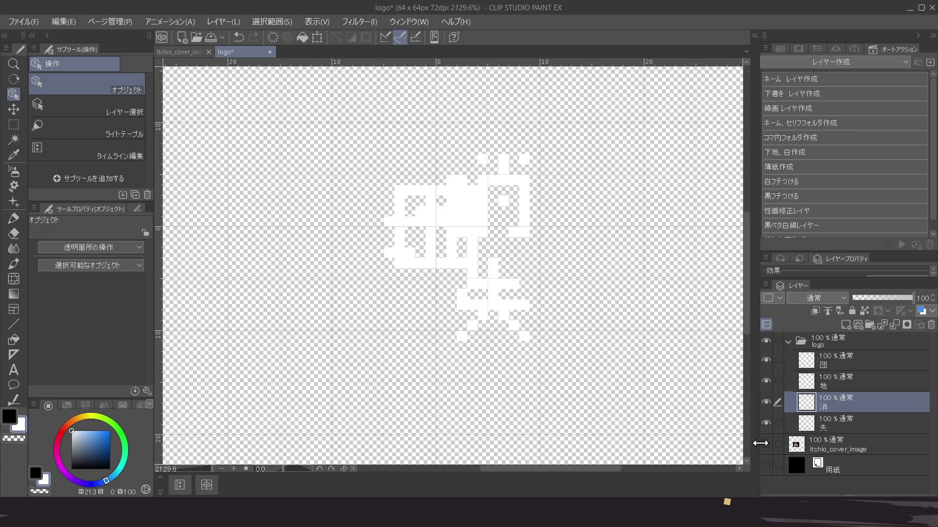
left_click(765, 465)
left_click_drag(766, 423, 766, 380)
left_click(846, 362)
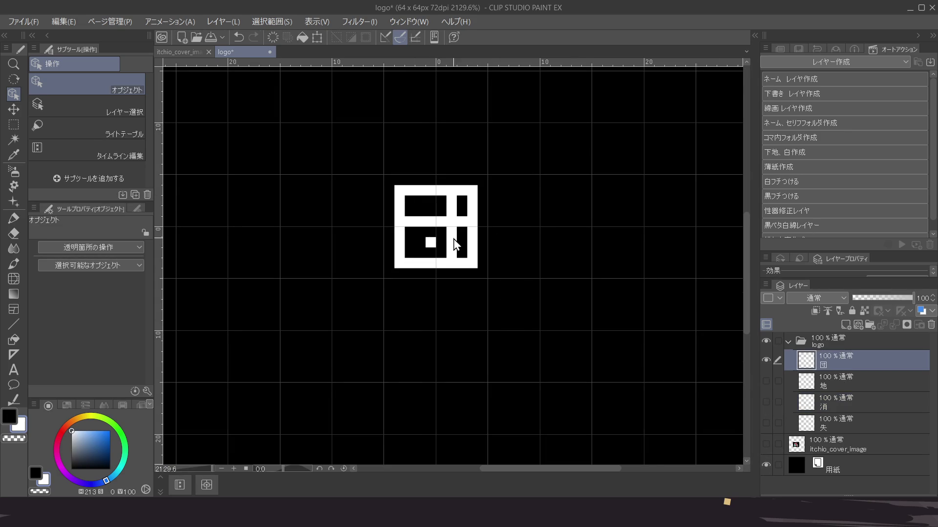
scroll(454, 244, "up", 2)
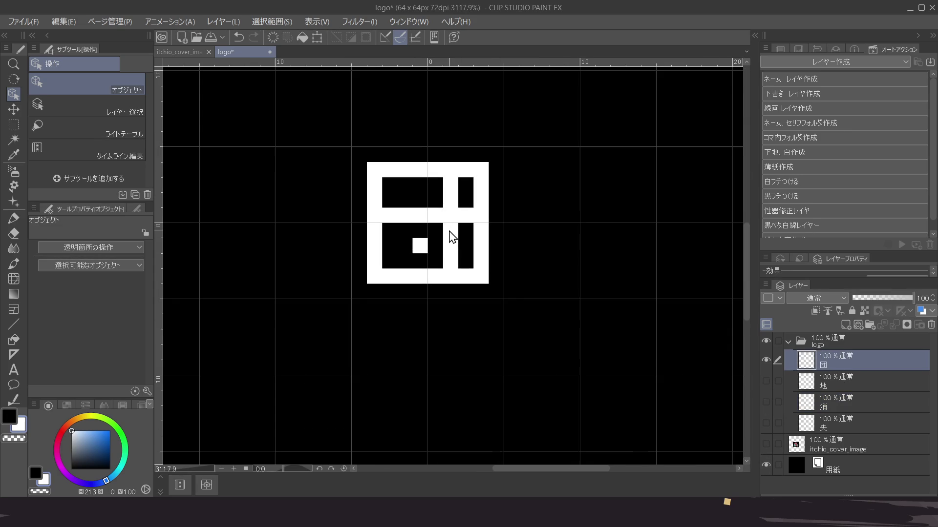
left_click(766, 360)
left_click(765, 381)
left_click(858, 386)
left_click_drag(500, 258, 495, 272)
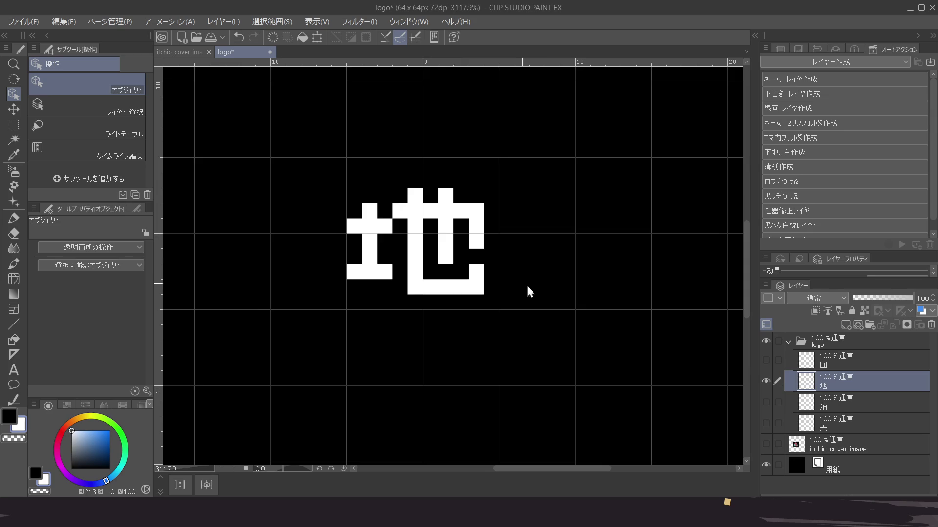
scroll(551, 288, "right", 1)
left_click(847, 396)
Show the 消 layer alone and shift its glyph slightly left and down
left_click(766, 382)
left_click(763, 398)
scroll(429, 298, "left", 2)
scroll(468, 288, "down", 5)
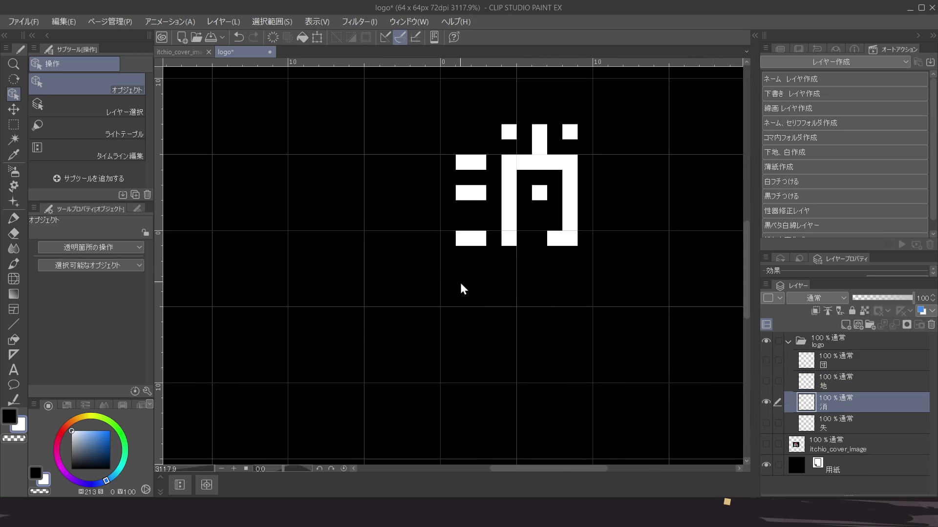
scroll(455, 276, "up", 1)
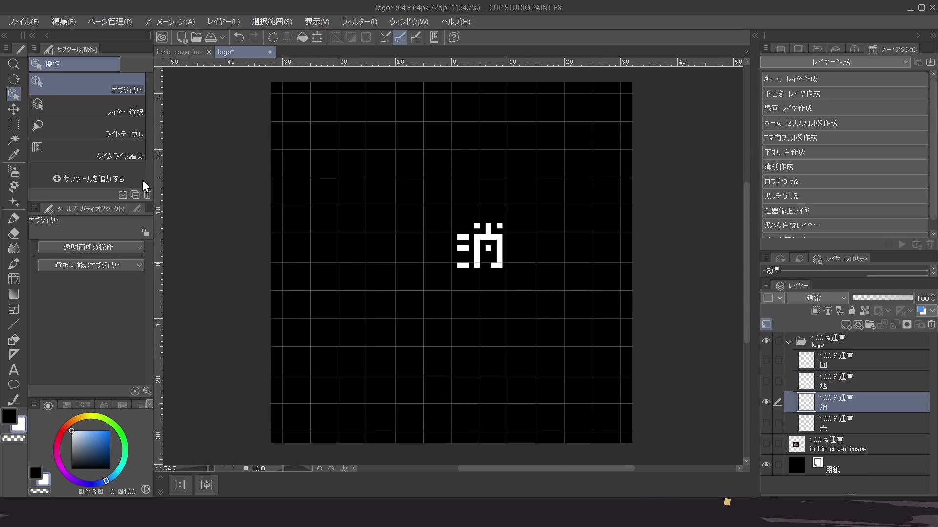
left_click_drag(483, 267, 469, 272)
scroll(470, 272, "up", 3)
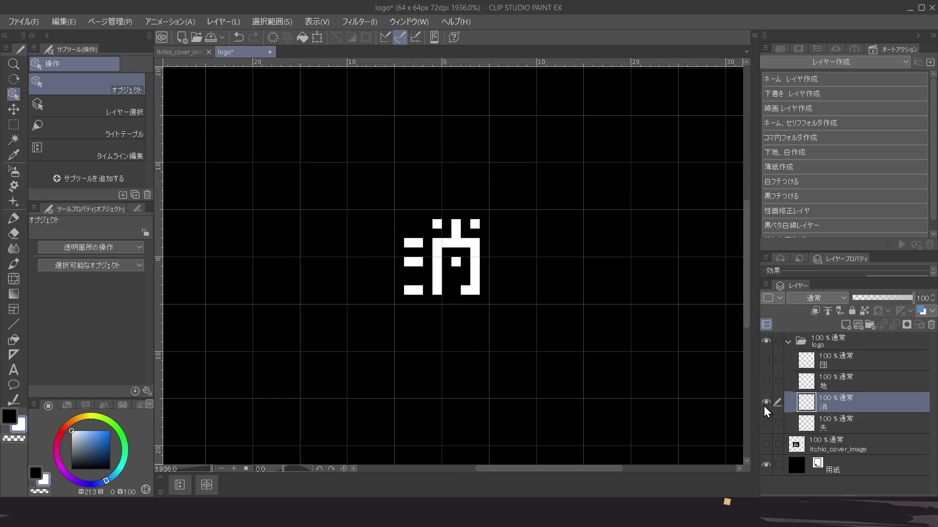
Align the 失 glyph onto the square glyph, nudging it one pixel right
left_click(764, 408)
left_click(766, 423)
left_click(779, 422)
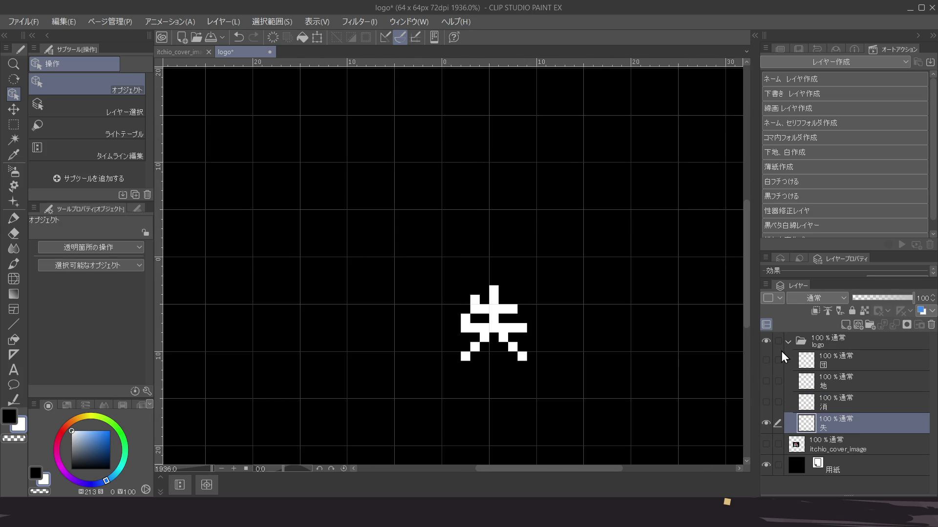
left_click(766, 360)
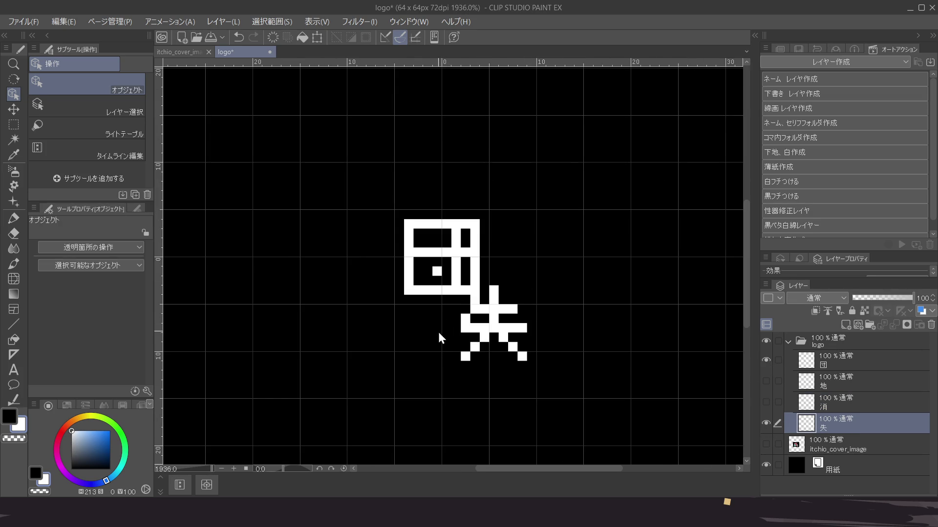
mouse_move(513, 333)
left_mouse_down()
mouse_move(480, 340)
mouse_move(465, 276)
left_mouse_up()
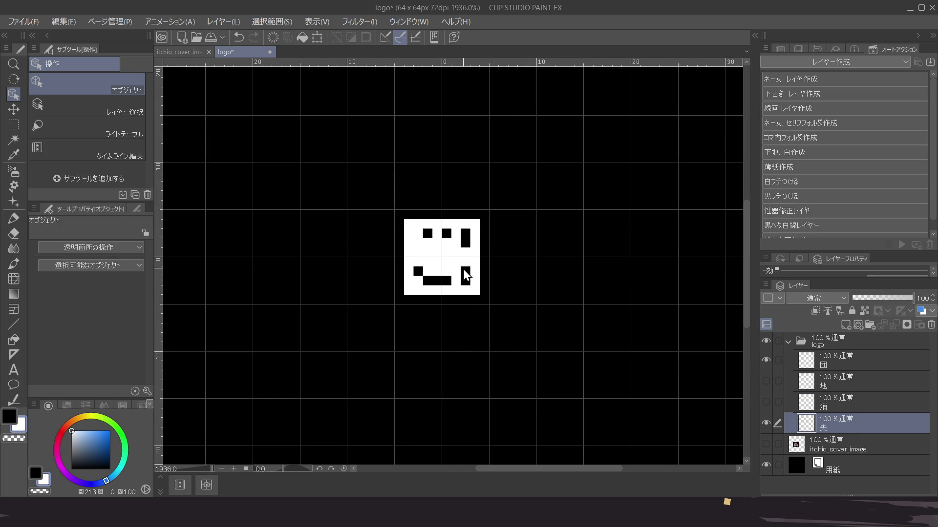
left_click(766, 360)
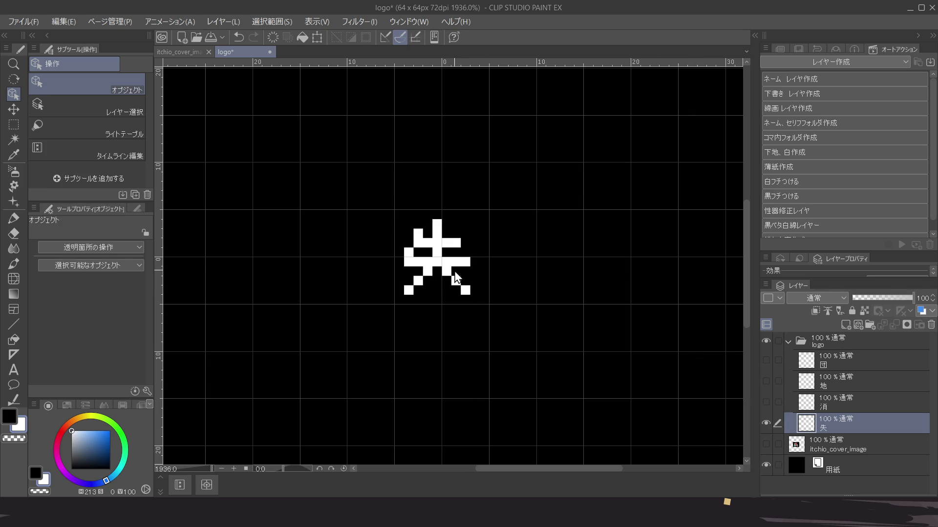
key("Right")
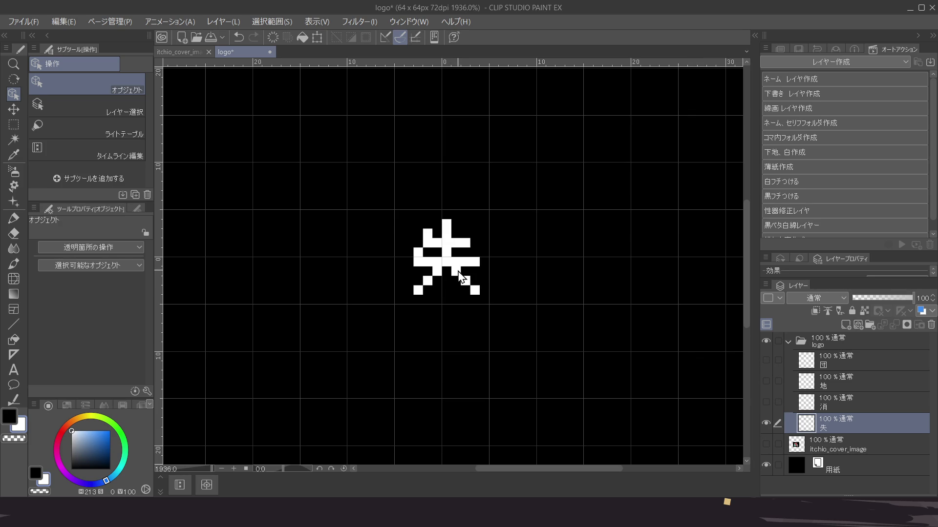
Show all glyph layers again, hide the black paper, and show the cover image
mouse_move(765, 401)
left_mouse_down()
mouse_move(771, 364)
mouse_move(763, 414)
left_mouse_up()
left_click(766, 361)
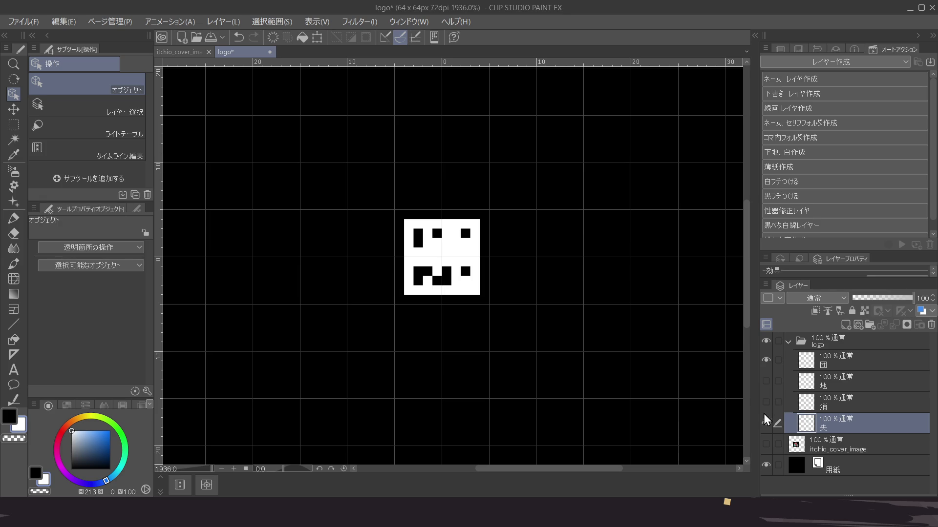
left_click(766, 464)
left_click(766, 445)
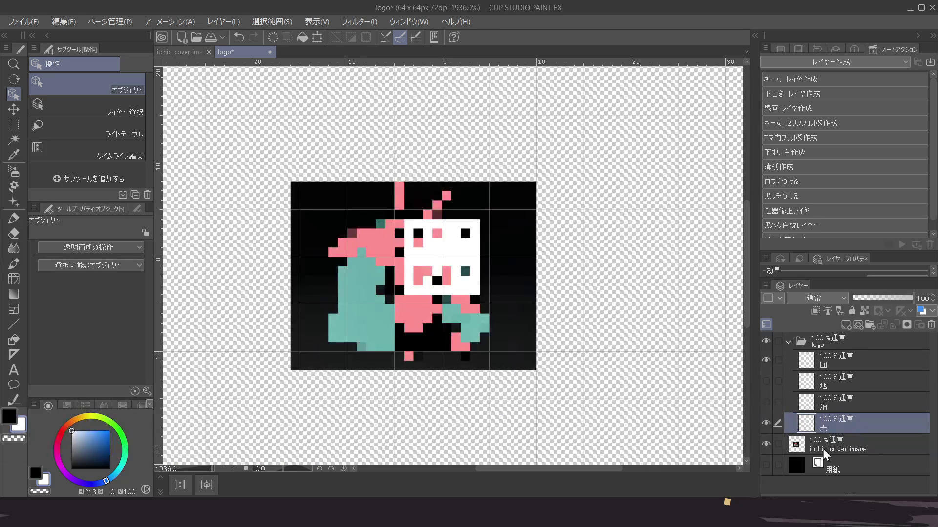
Delete the cover image layer, then hide the paper and 失 layers
left_click(831, 444)
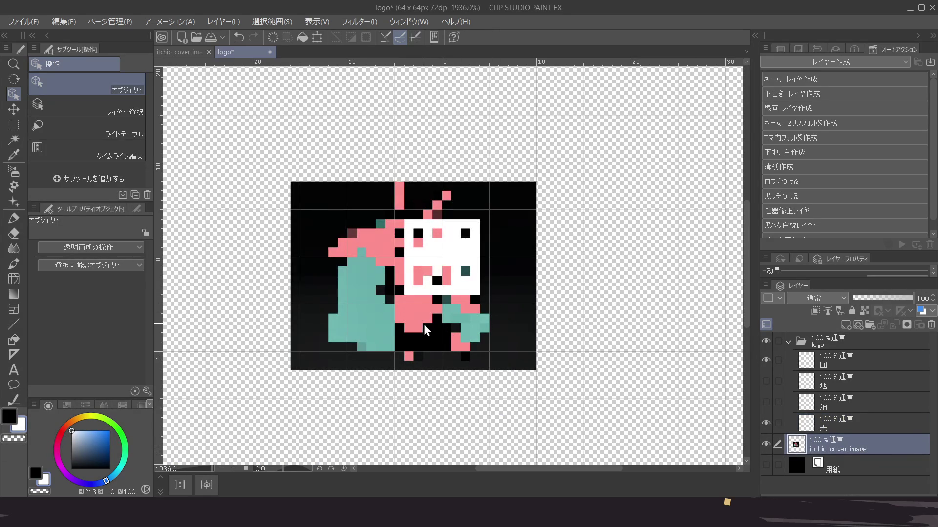
left_click(854, 424)
left_click(852, 445)
left_click(931, 324)
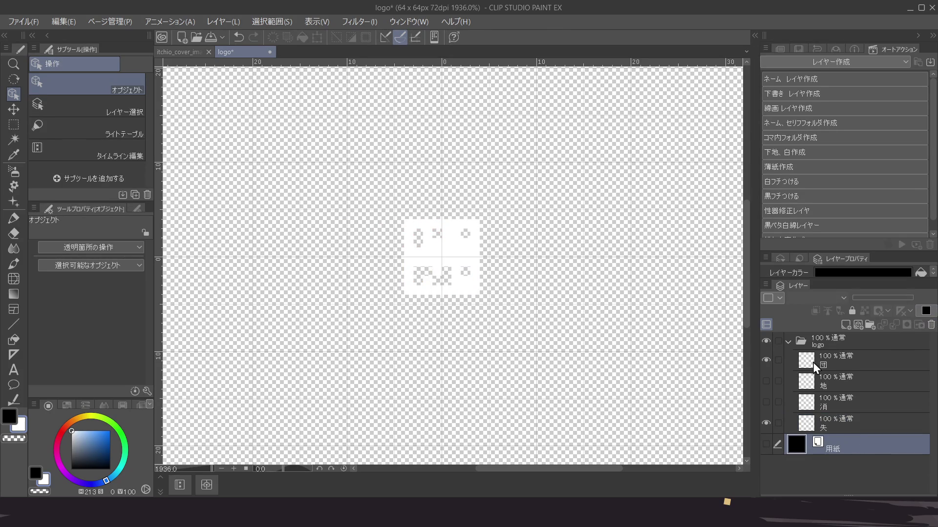
left_click(764, 444)
left_click(767, 442)
left_click(766, 423)
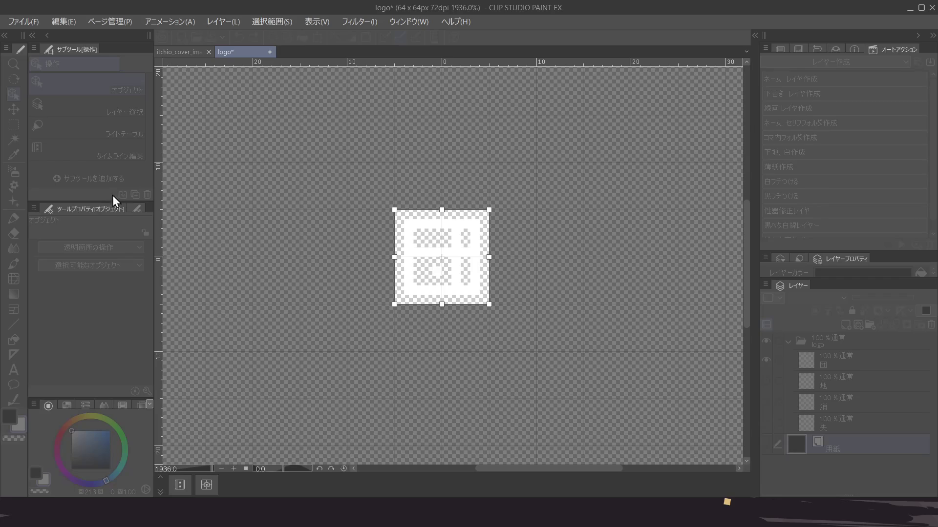
Confirm the 10 × 10 px canvas size and save the logo file
key("Return")
scroll(484, 283, "up", 2)
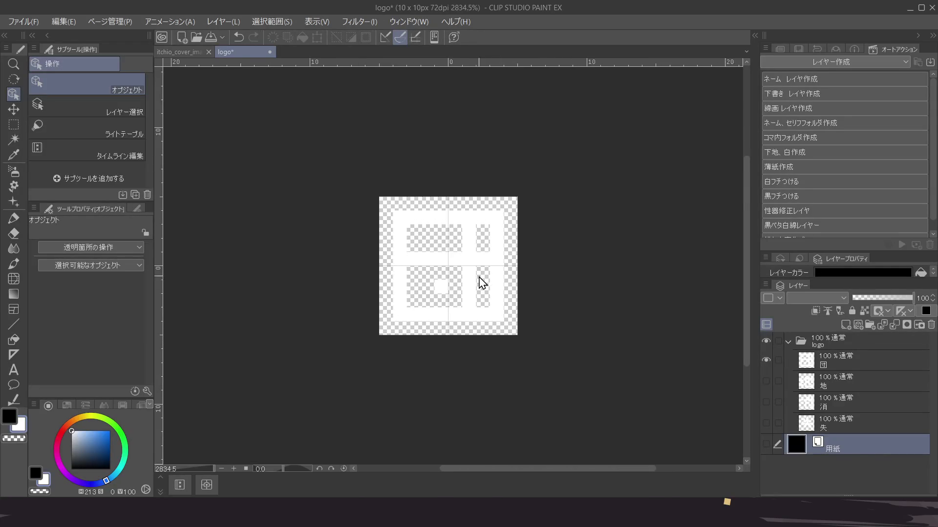
key("ctrl+s")
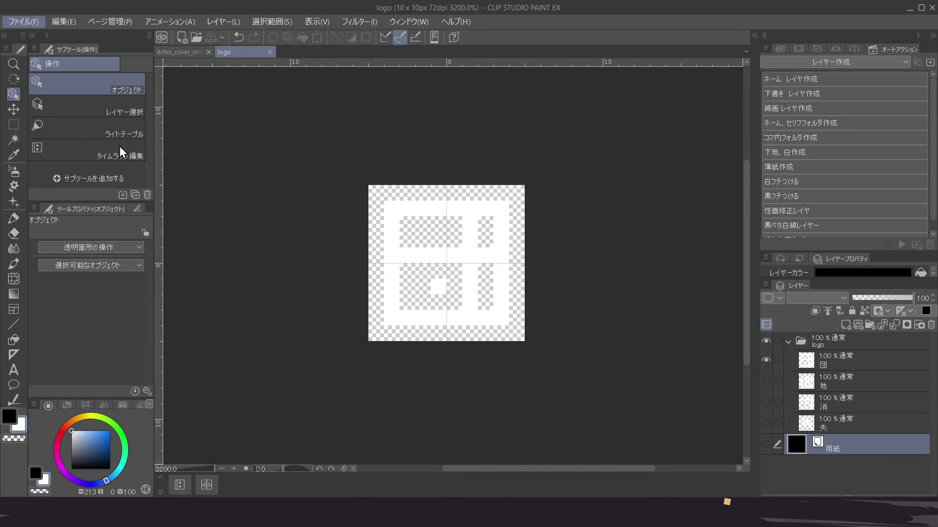
key("alt+Tab")
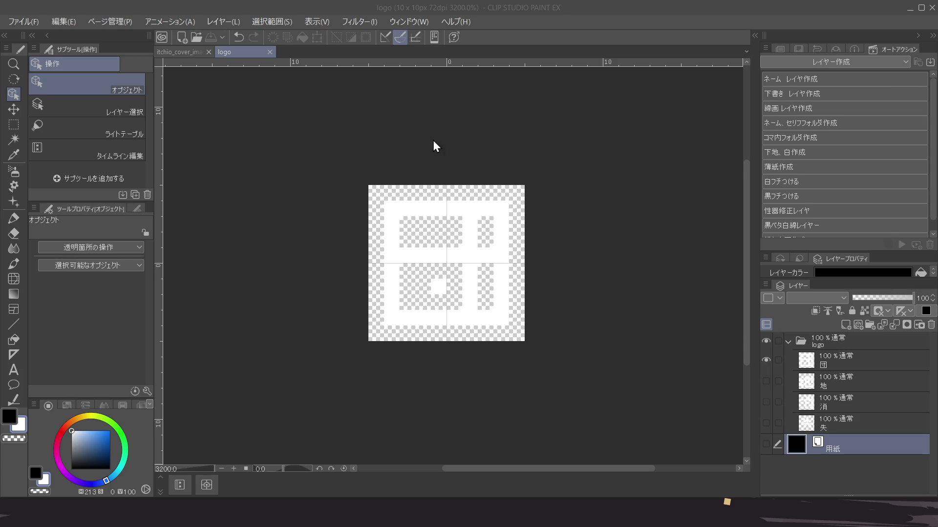
left_click(438, 216)
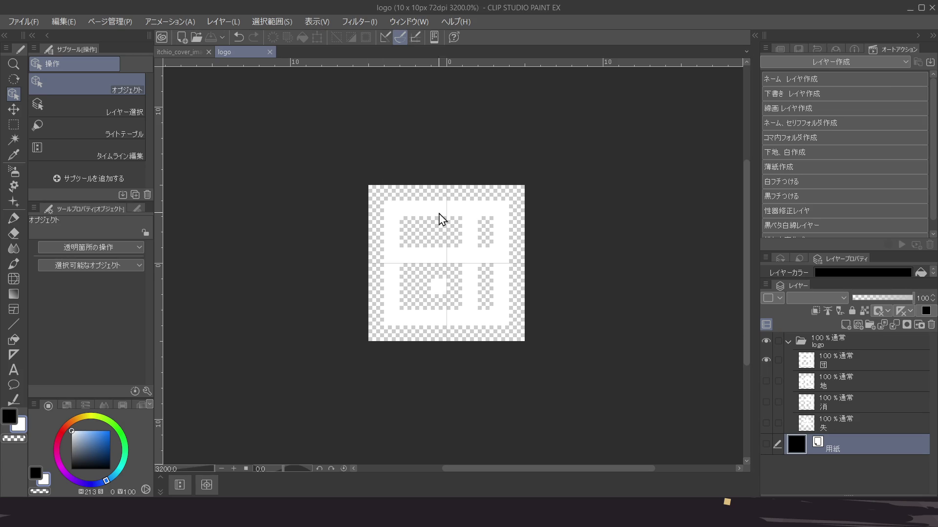
Hide the square glyph and view the 地, then 消, glyph layers on their own
left_click(765, 359)
left_click(766, 381)
left_click(801, 381)
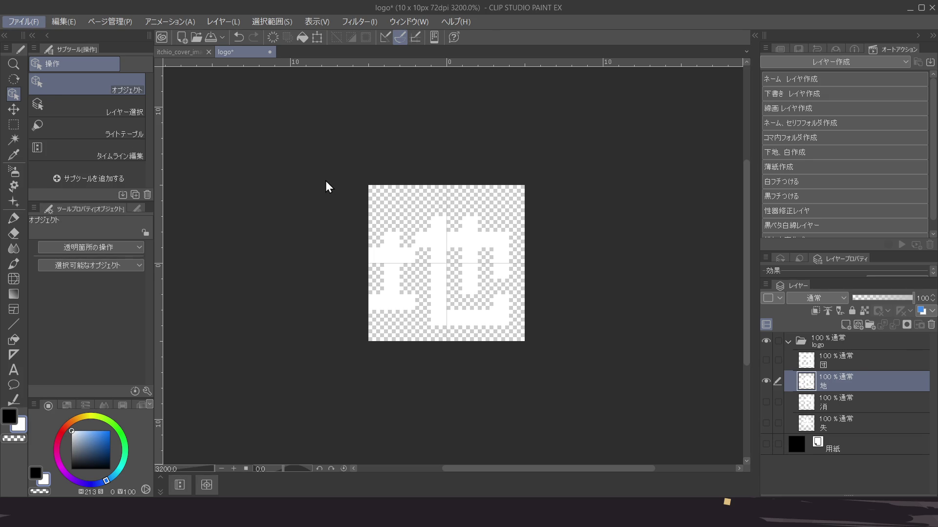
key("alt+Tab")
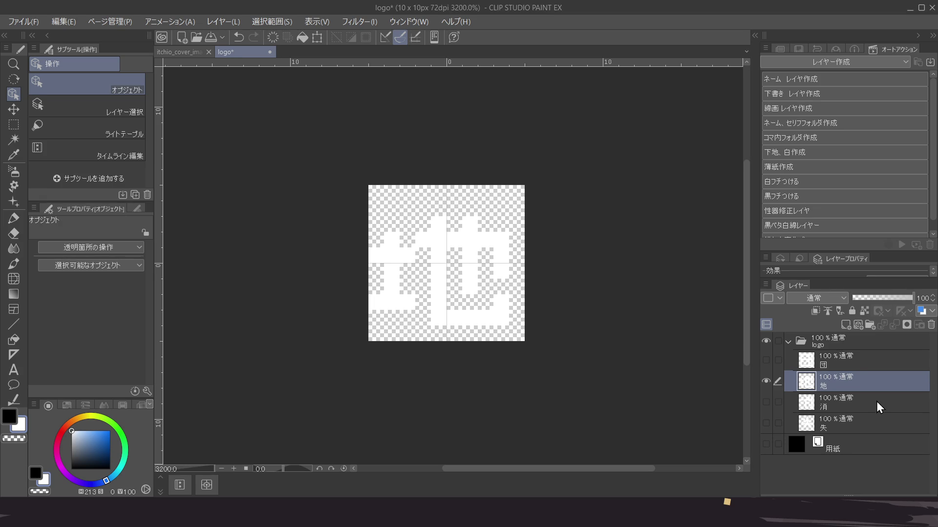
left_click(767, 381)
left_click(764, 402)
left_click(849, 409)
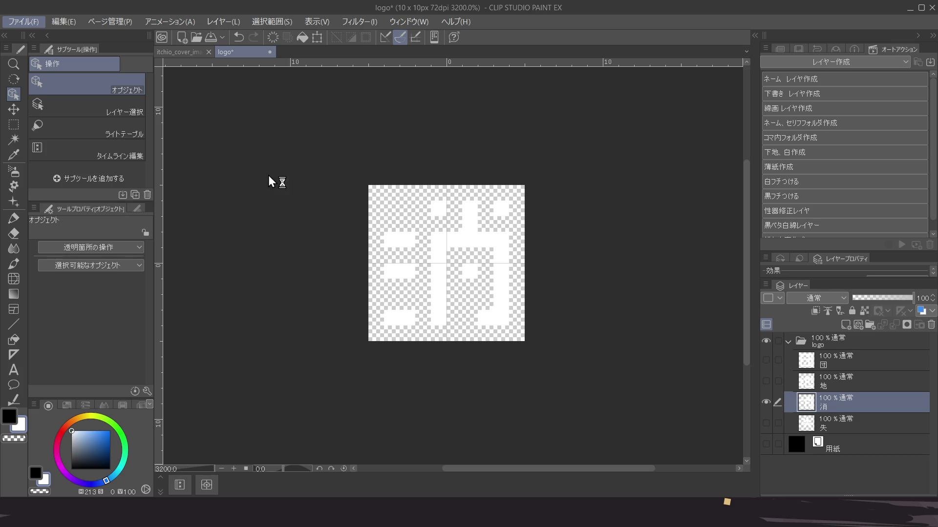
key("Escape")
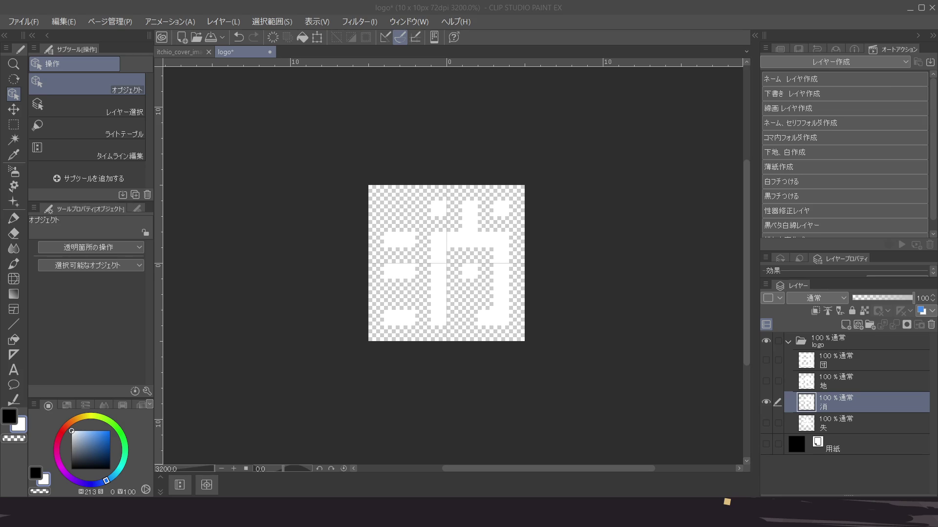
Leave only 失 visible, save the logo, and return to itchio_cover_image
left_click(767, 403)
left_click(821, 423)
left_click(766, 424)
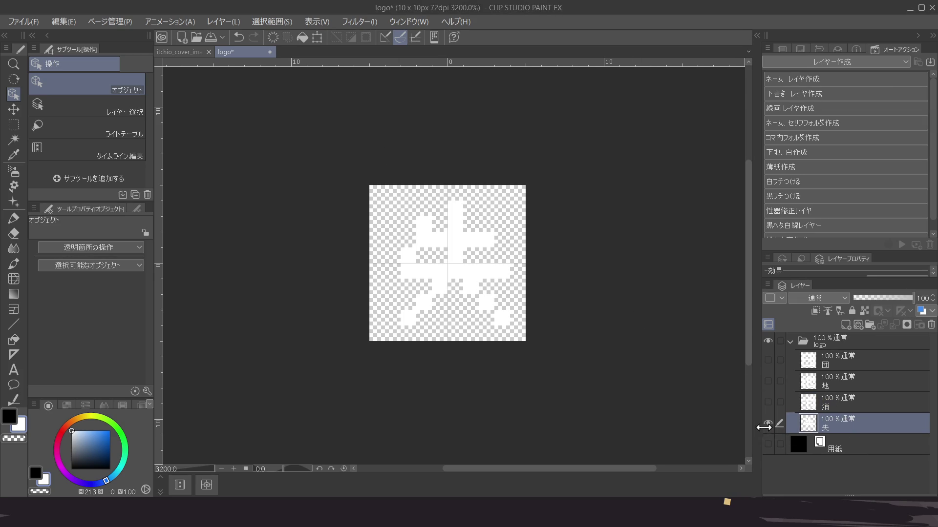
key("ctrl+s")
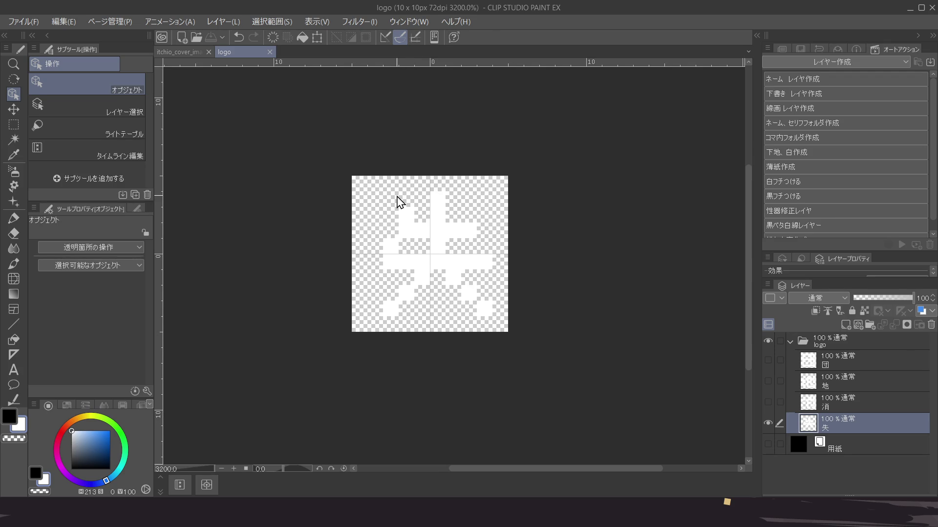
left_click(184, 54)
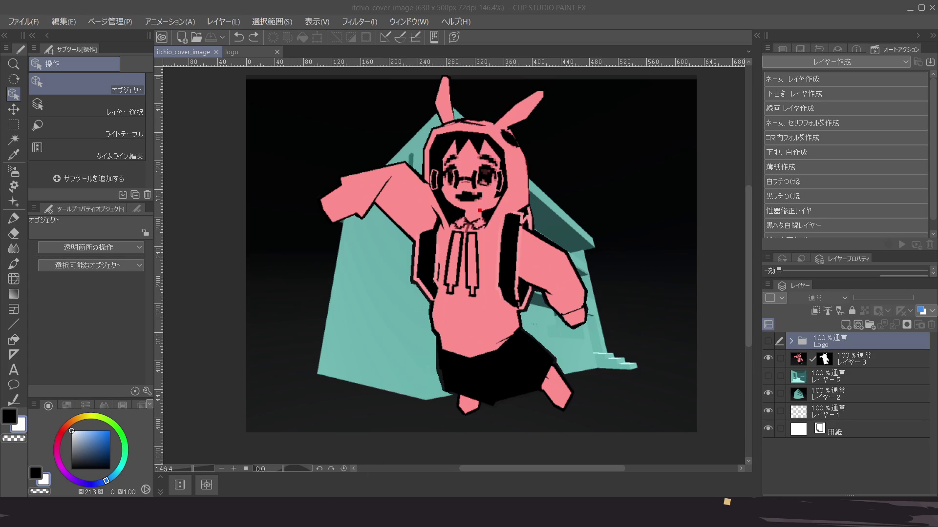
Drag Logo_Dan.png from the file explorer onto the cover canvas as a file object layer
key("alt")
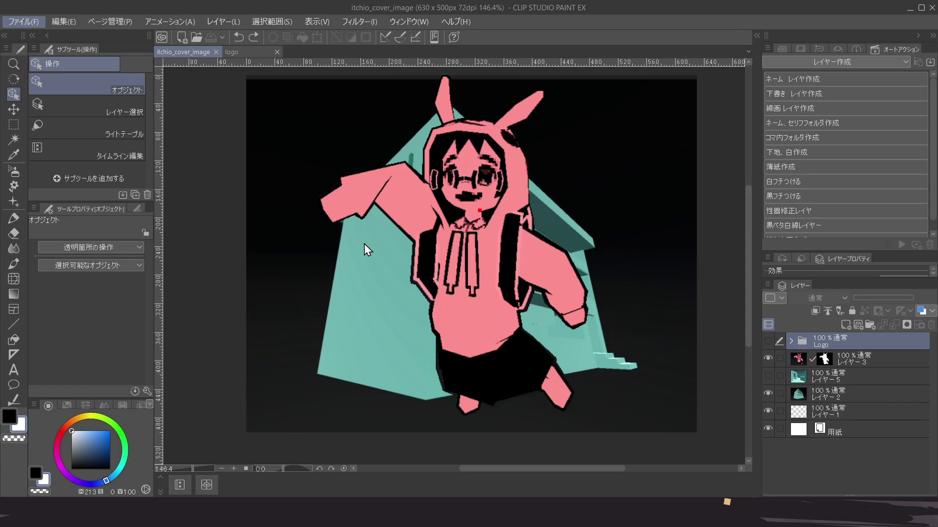
key("alt")
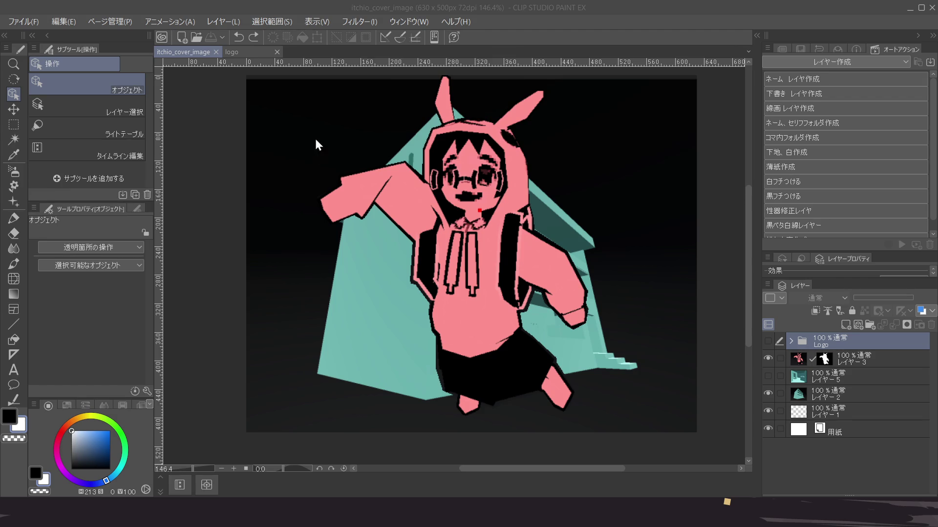
left_click_drag(541, 442, 538, 441)
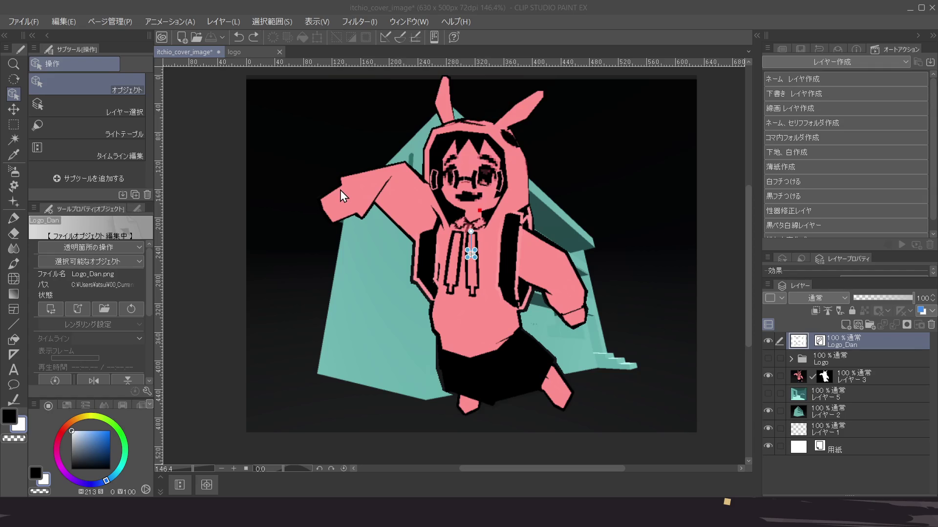
Try scale values for the Logo_Dan object in Tool Property, undoing a mistaken horizontal change
left_click(628, 207)
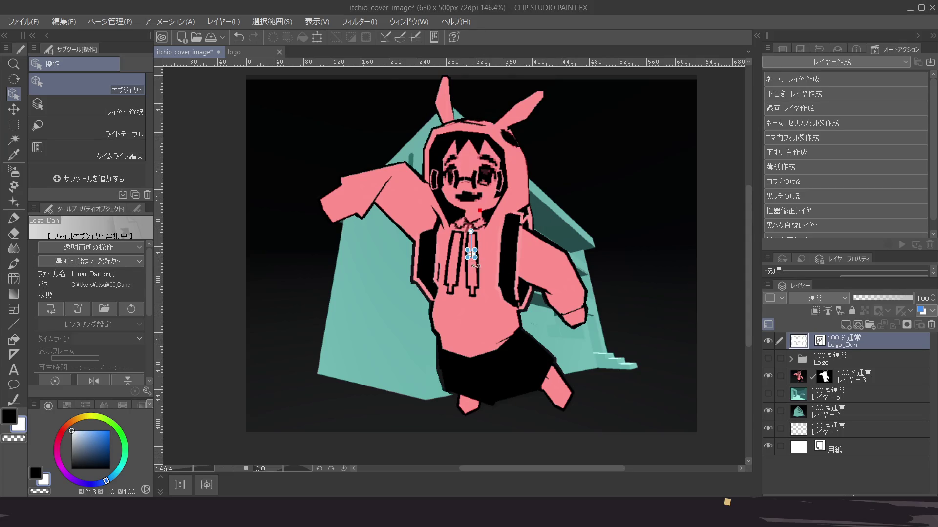
scroll(117, 301, "down", 4)
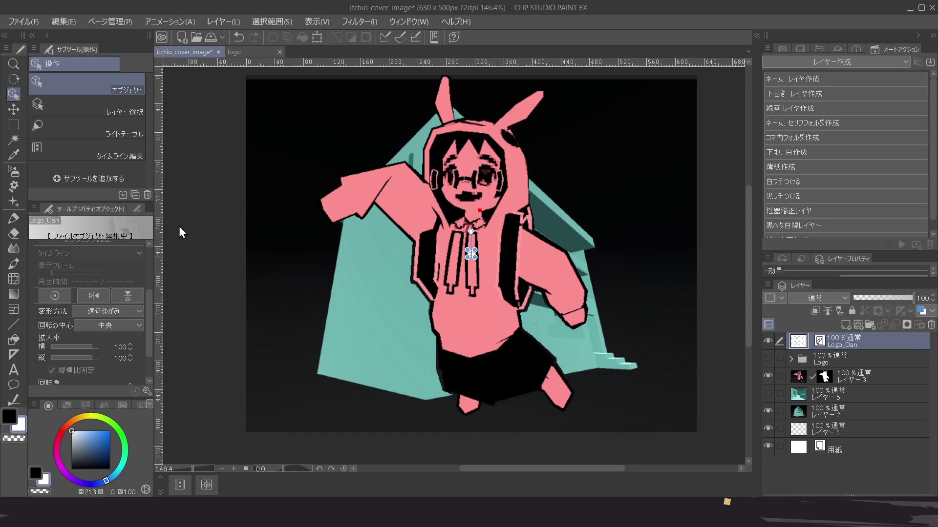
type("2")
key("ctrl+z")
type("200")
type("500")
type("500")
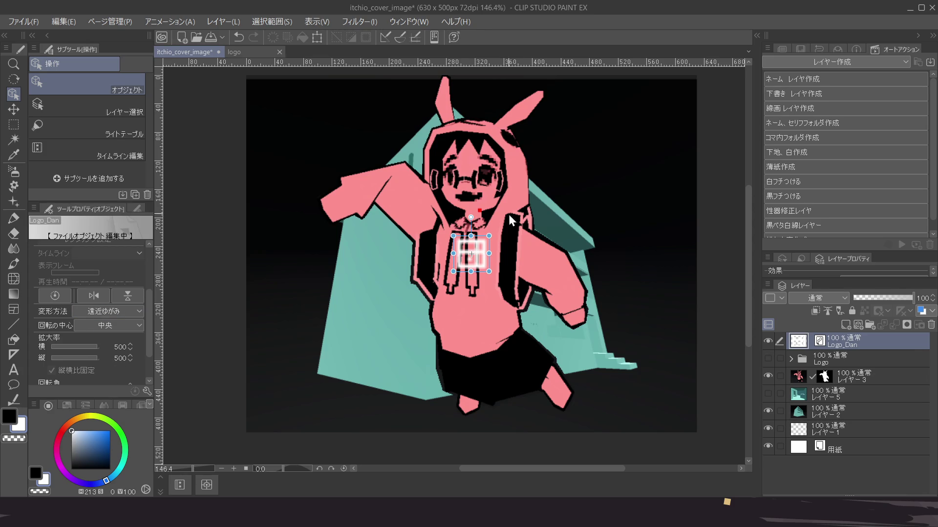
scroll(82, 345, "down", 1)
scroll(82, 344, "down", 3)
scroll(99, 365, "down", 9)
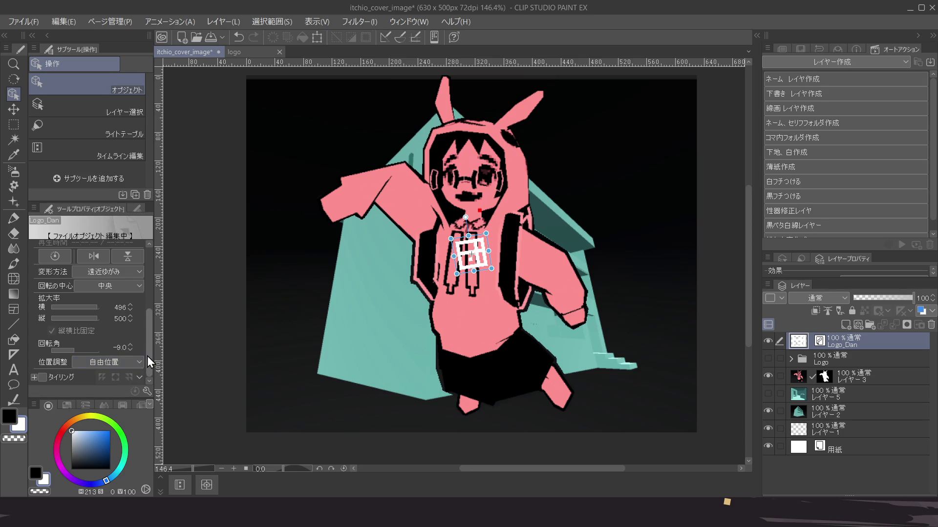
left_click_drag(150, 358, 159, 267)
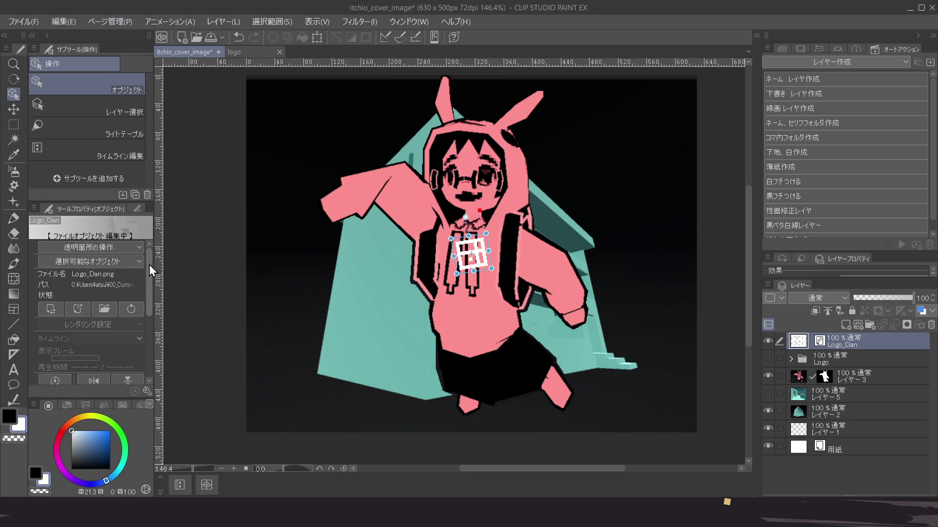
scroll(147, 292, "down", 5)
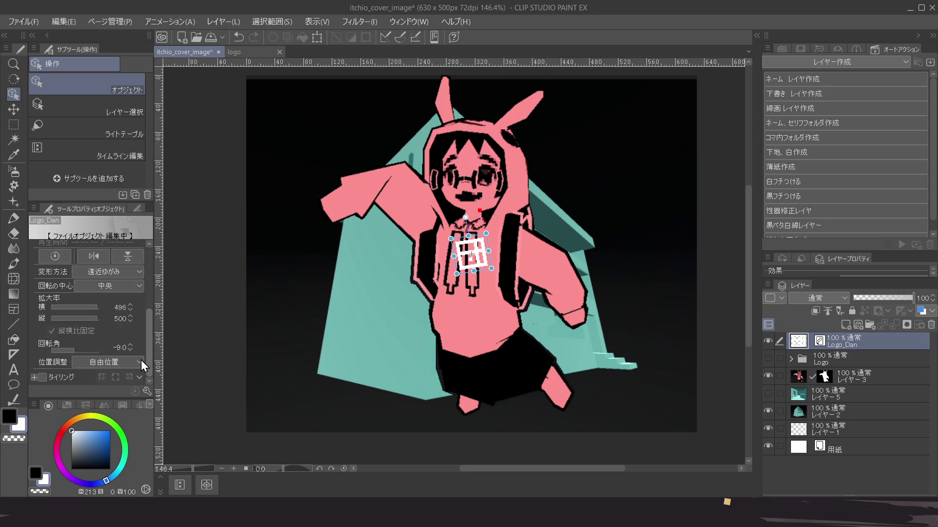
left_click_drag(147, 363, 152, 267)
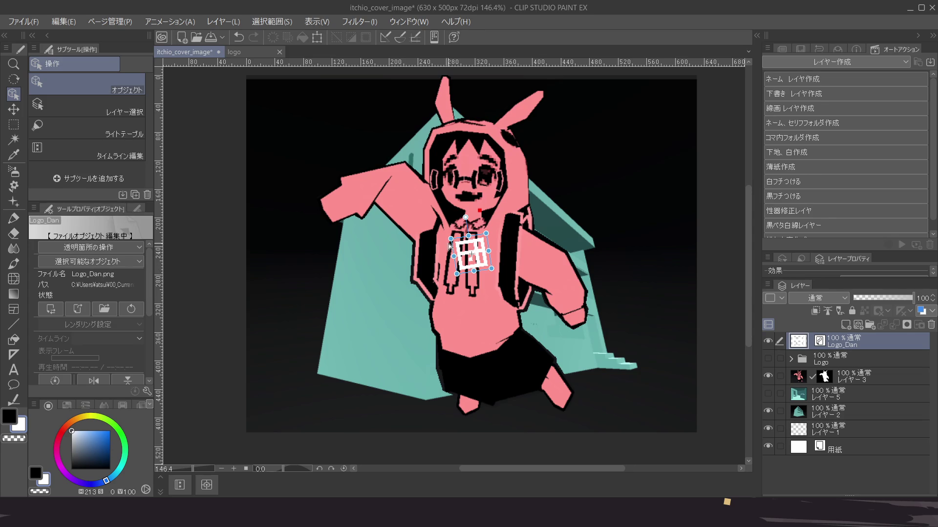
left_click_drag(485, 258, 479, 262)
scroll(478, 261, "up", 5)
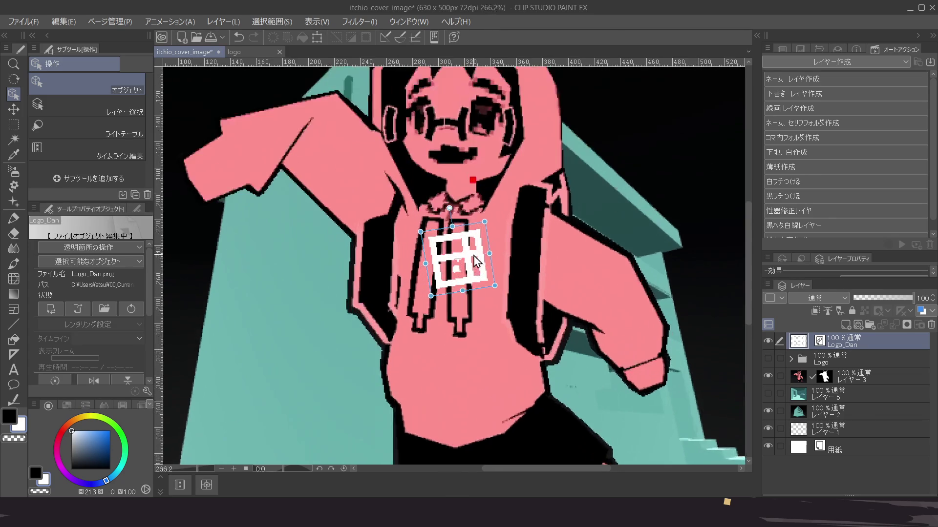
Undo the logo's tilt, reselect Logo_Dan and set its horizontal scale to 1000
left_click(515, 213)
key("ctrl+minus")
key("ctrl+z")
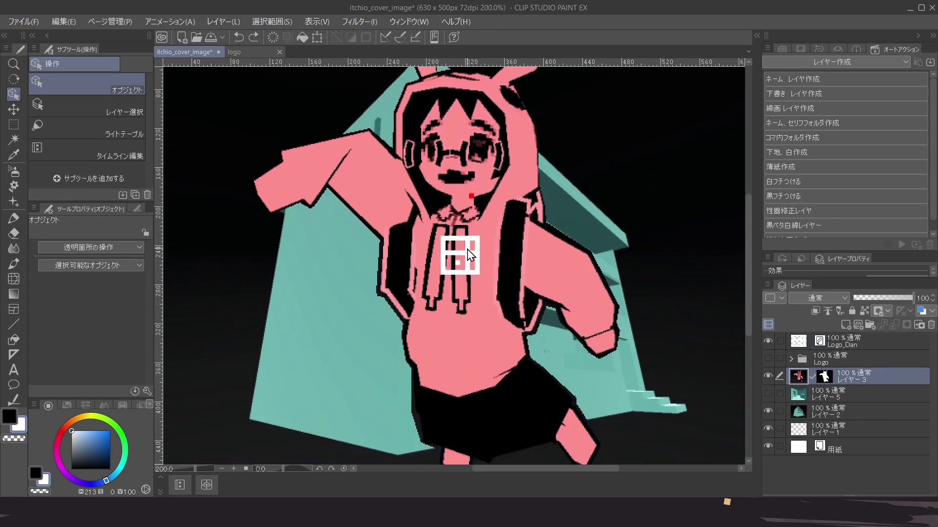
scroll(468, 254, "down", 1)
left_click(464, 261)
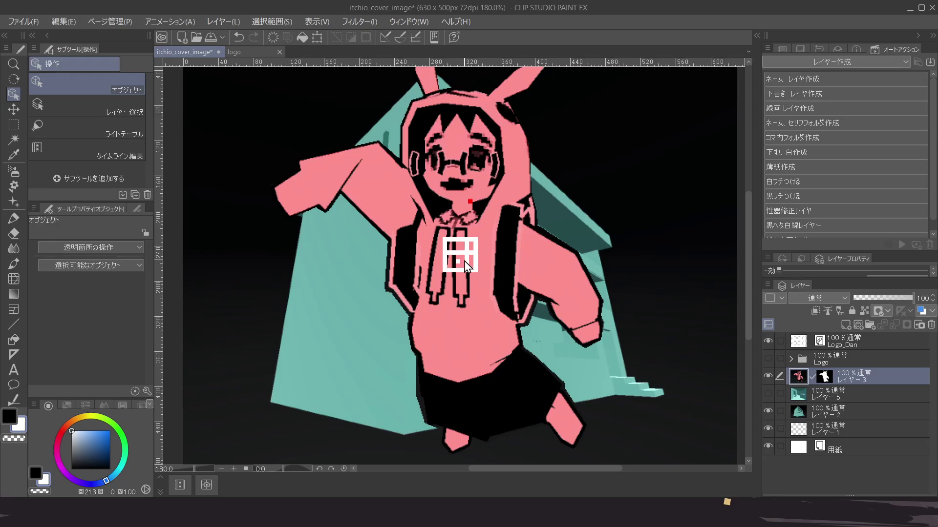
scroll(57, 318, "down", 3)
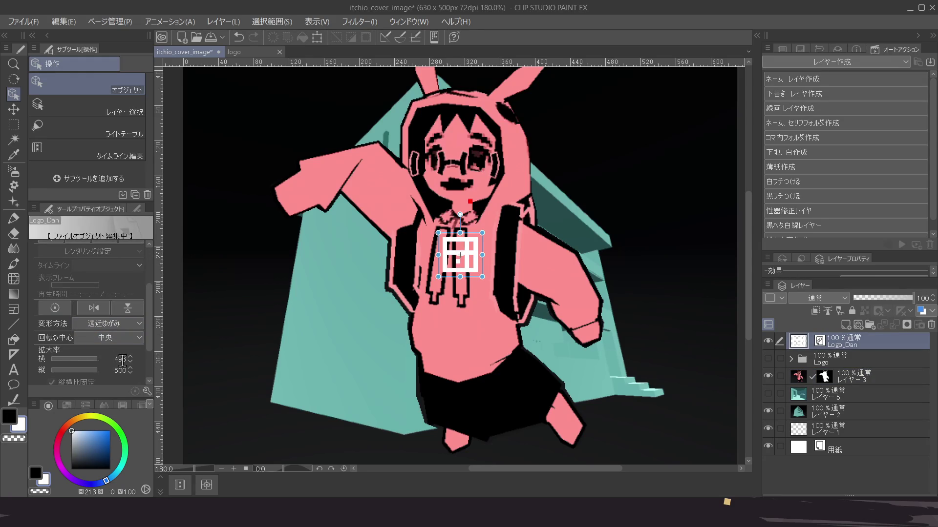
double_click(122, 361)
type("1000")
key("Return")
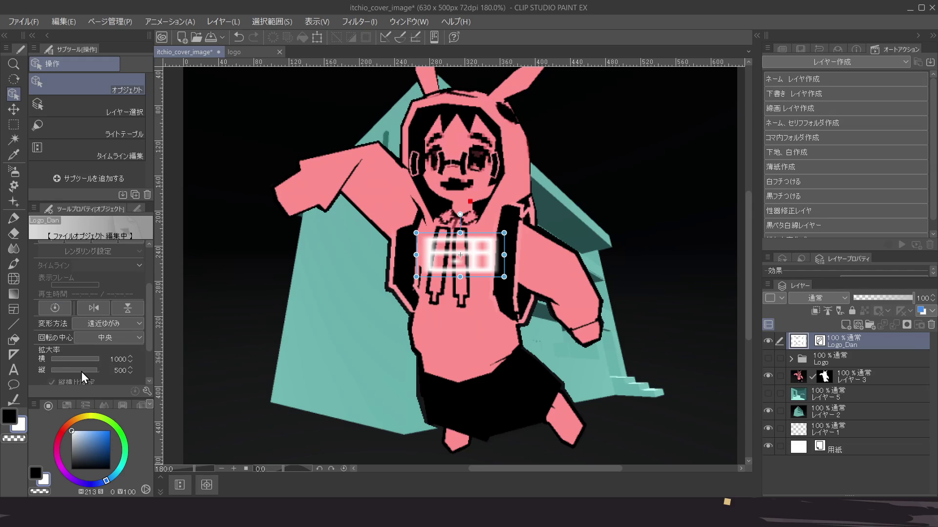
Preview the enlarged logo on the cover, reselect Logo_Dan and adjust its scale further
left_click(377, 333)
scroll(341, 320, "down", 2)
scroll(341, 320, "down", 1)
left_click(397, 274)
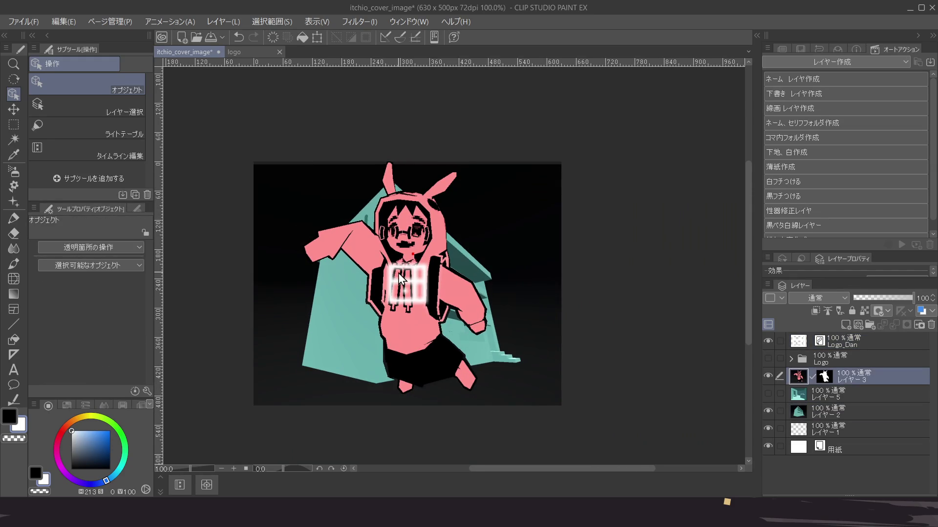
scroll(396, 281, "up", 3)
left_click(395, 289)
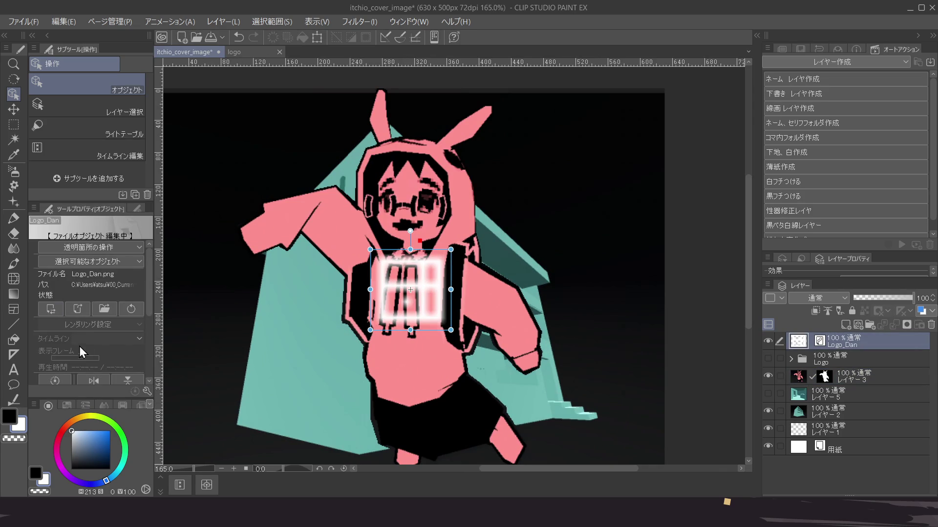
scroll(106, 339, "down", 2)
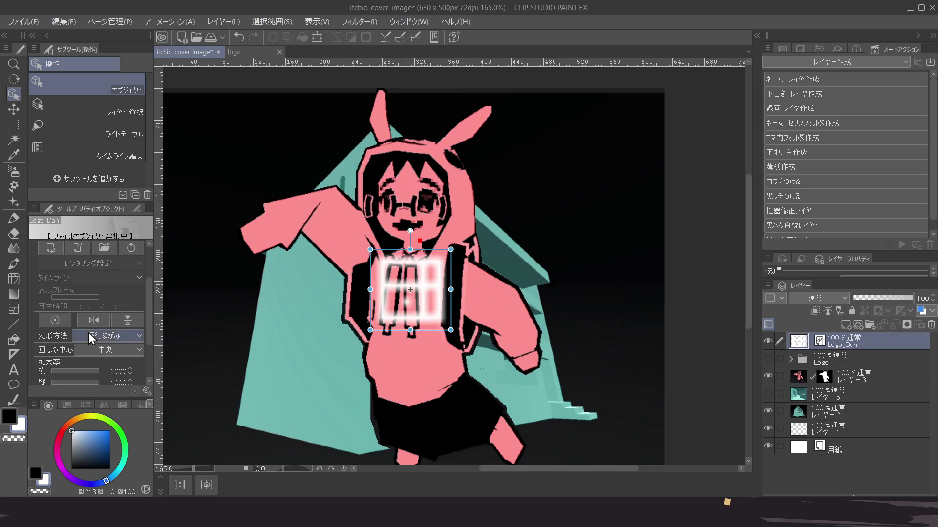
scroll(52, 358, "down", 1)
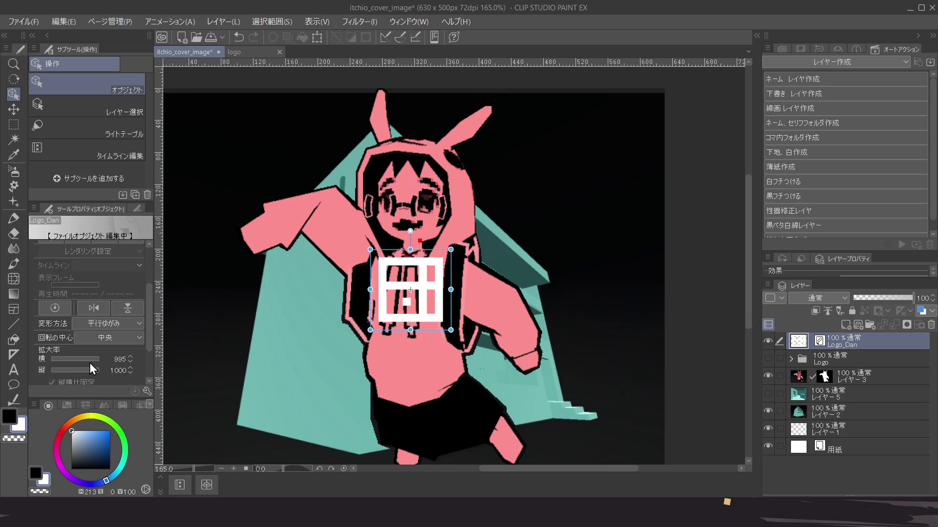
scroll(89, 362, "up", 1)
left_click_drag(147, 336, 147, 376)
scroll(371, 373, "down", 3)
scroll(370, 373, "down", 1)
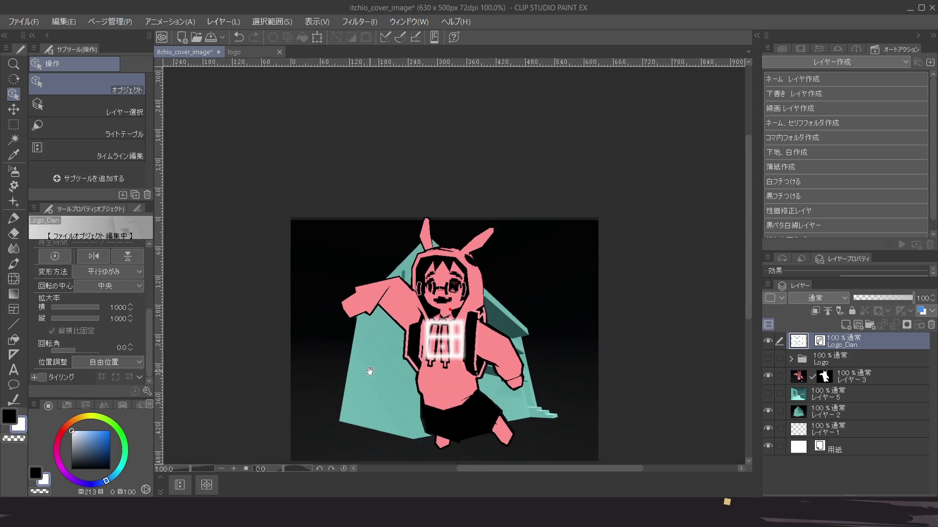
left_click_drag(366, 373, 341, 293)
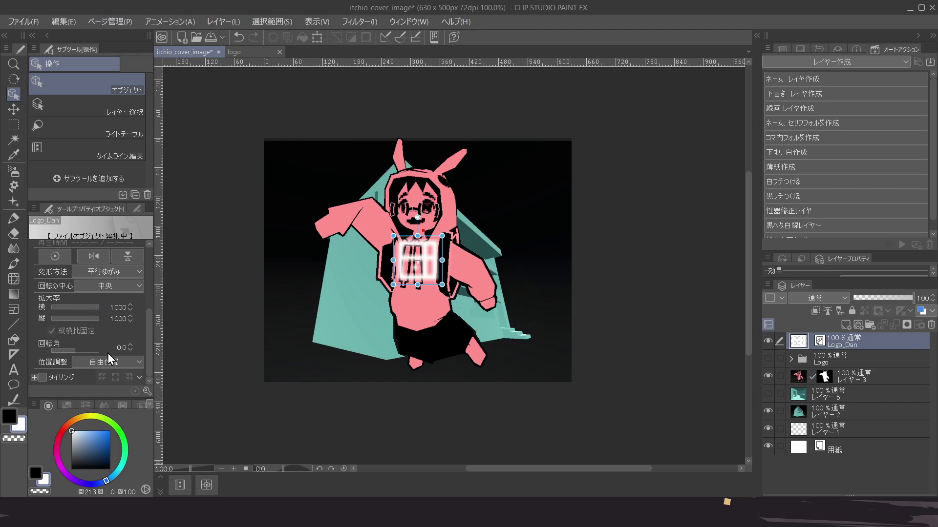
scroll(418, 277, "up", 4)
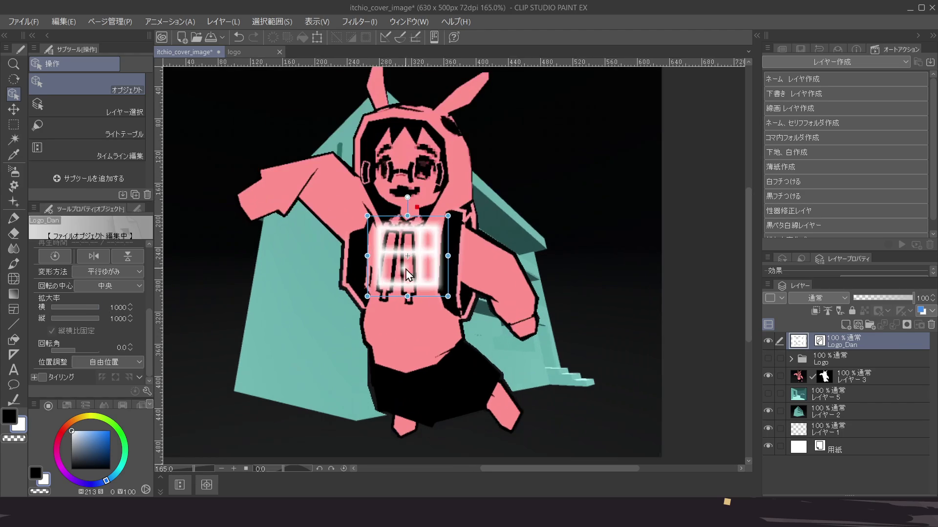
scroll(418, 276, "down", 3)
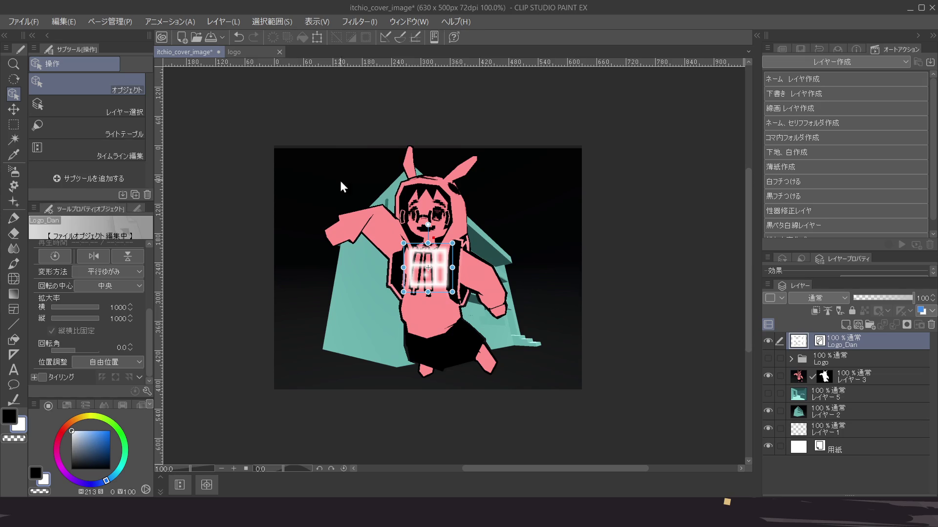
left_click(247, 48)
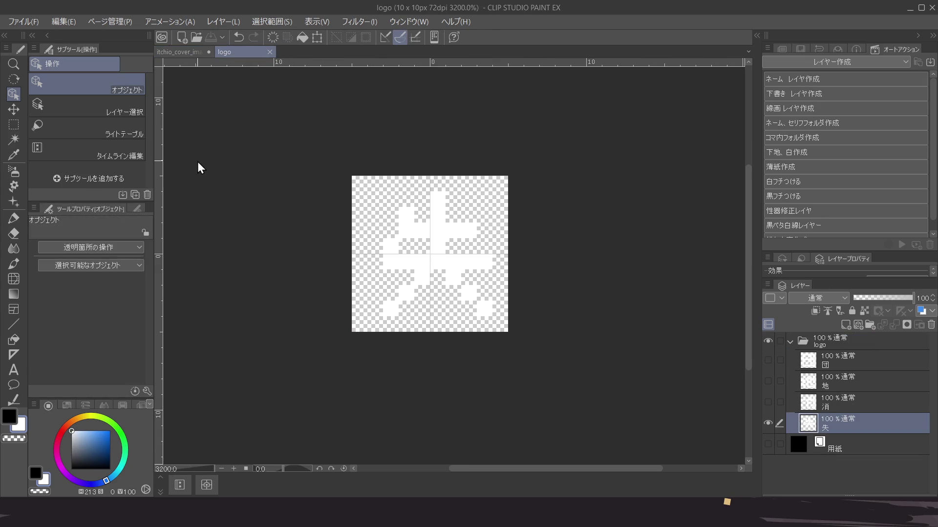
Hide the 失 layer, show the 団 layer, and save the logo as logo_scale
left_click(769, 423)
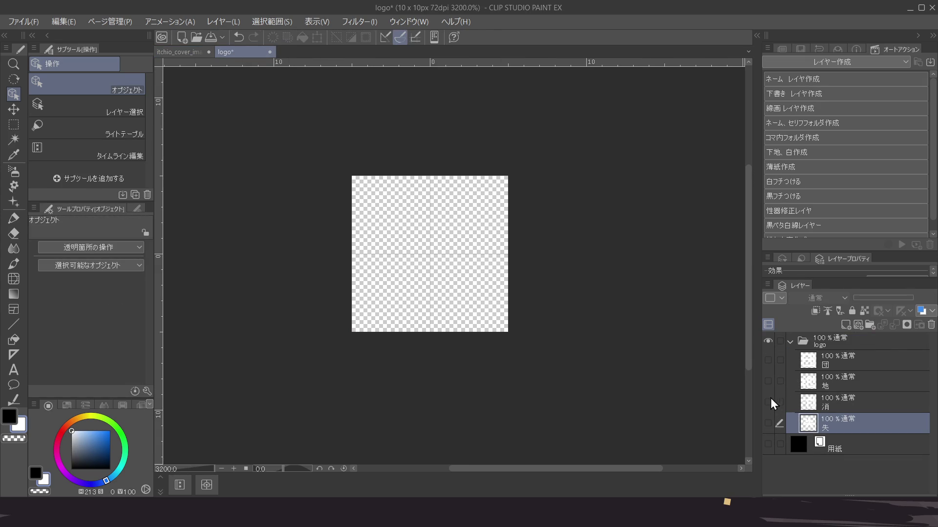
left_click(768, 362)
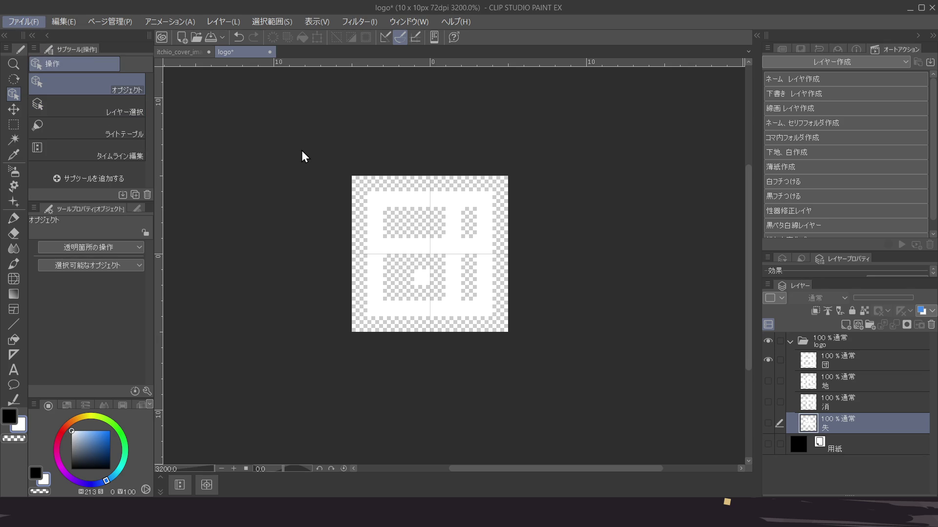
key("alt+Tab")
key("ctrl+s")
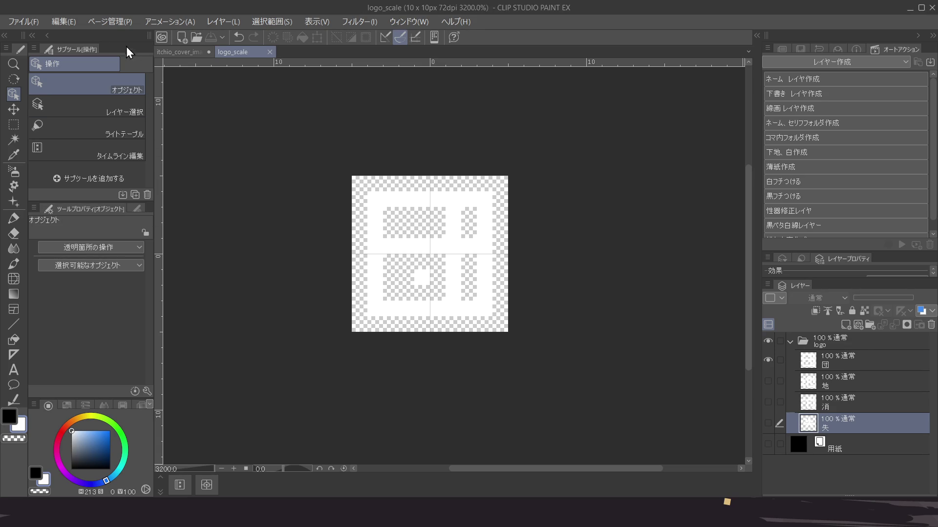
scroll(273, 170, "down", 5)
Undo the logo_scale canvas back to 300×300 px and save the file
left_click_drag(325, 213, 374, 229)
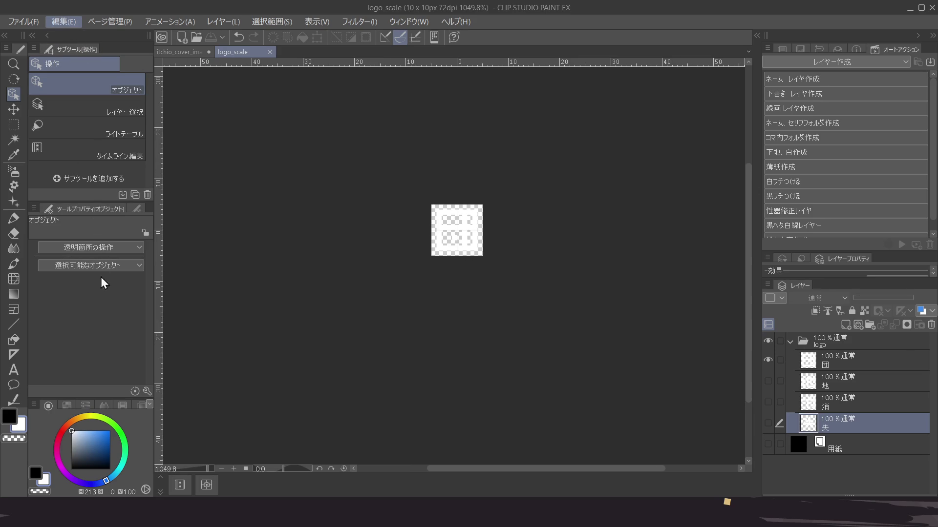
key("Escape")
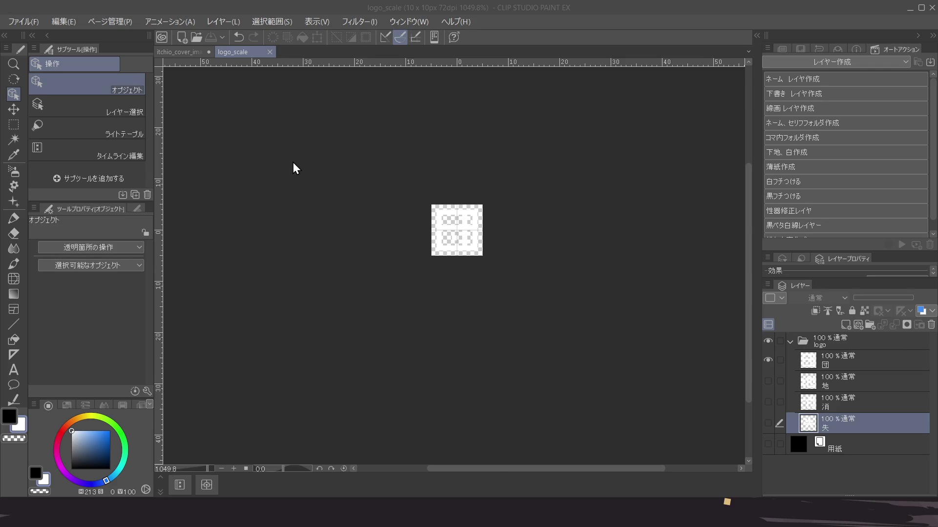
key("ctrl+z")
scroll(293, 168, "down", 5)
scroll(359, 147, "down", 4)
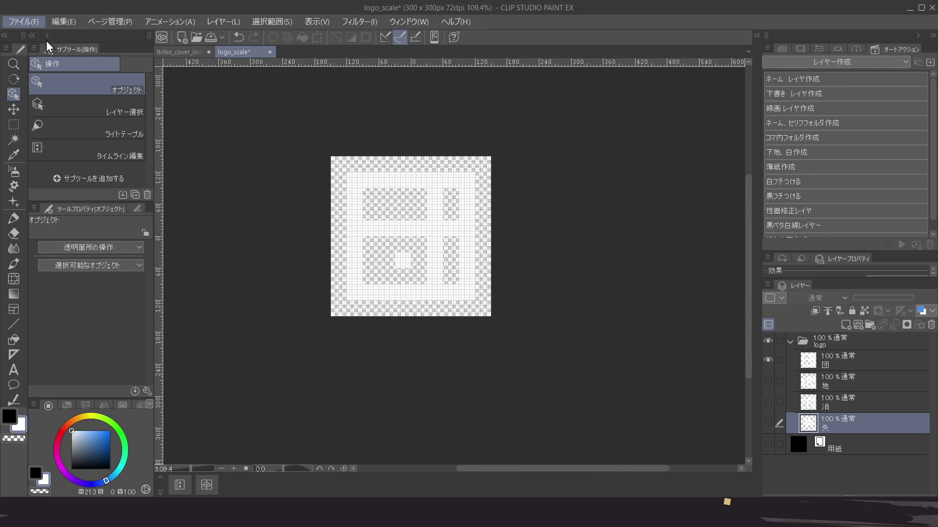
key("alt+Tab")
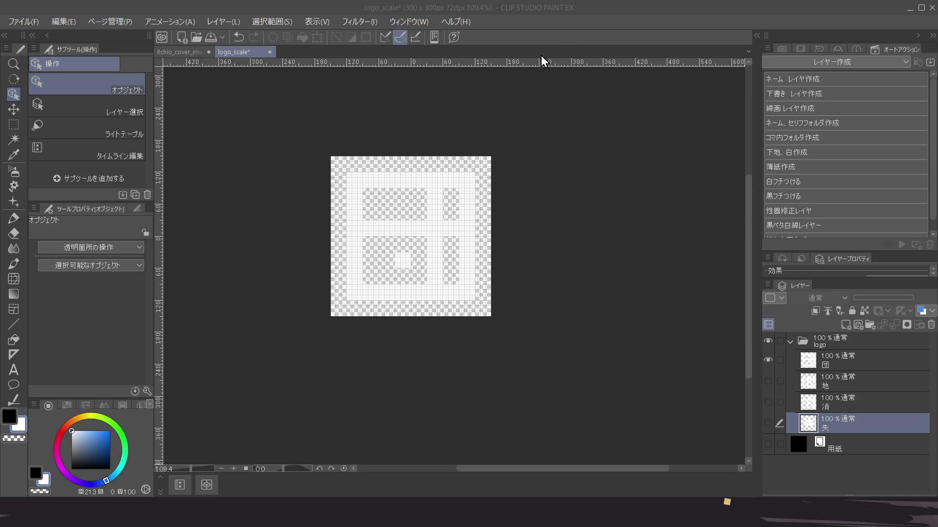
key("ctrl+s")
left_click(197, 58)
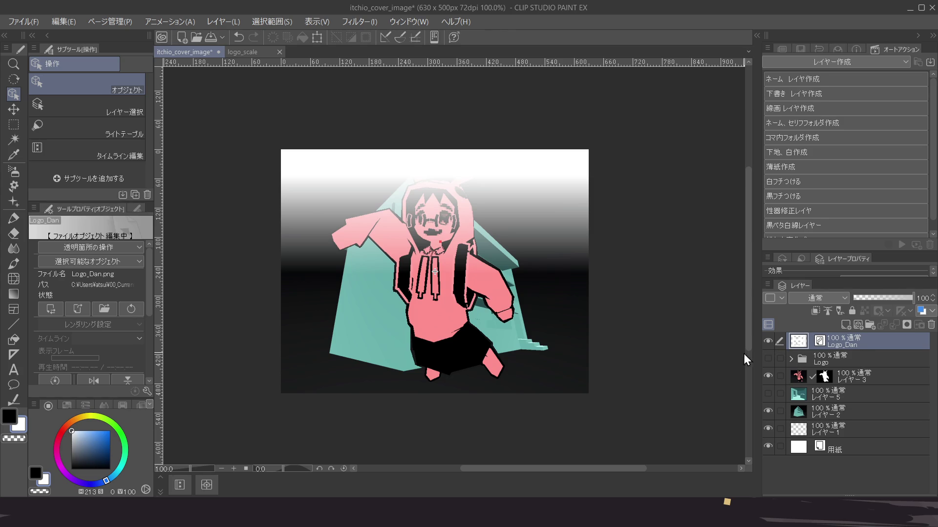
Set the Logo_Dan object's horizontal scale to 10 in Tool Property
scroll(99, 292, "down", 3)
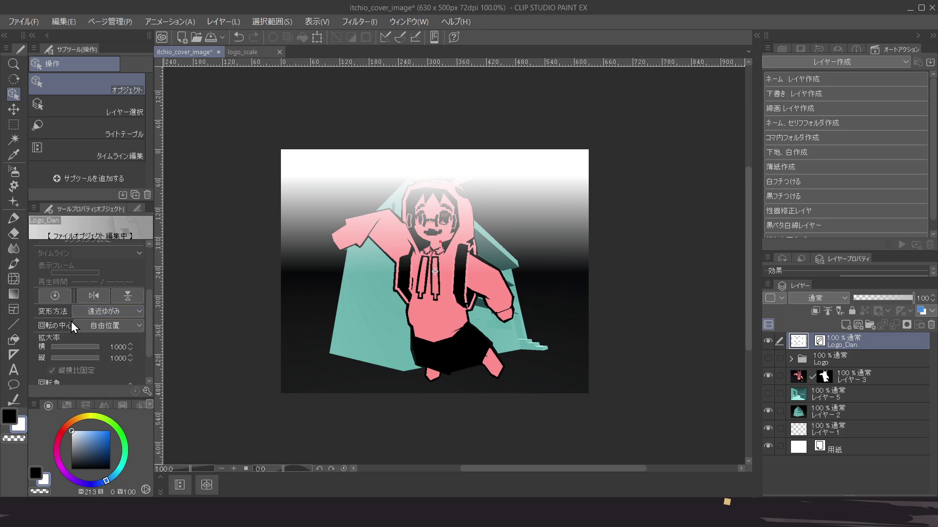
scroll(71, 321, "up", 1)
scroll(65, 315, "down", 3)
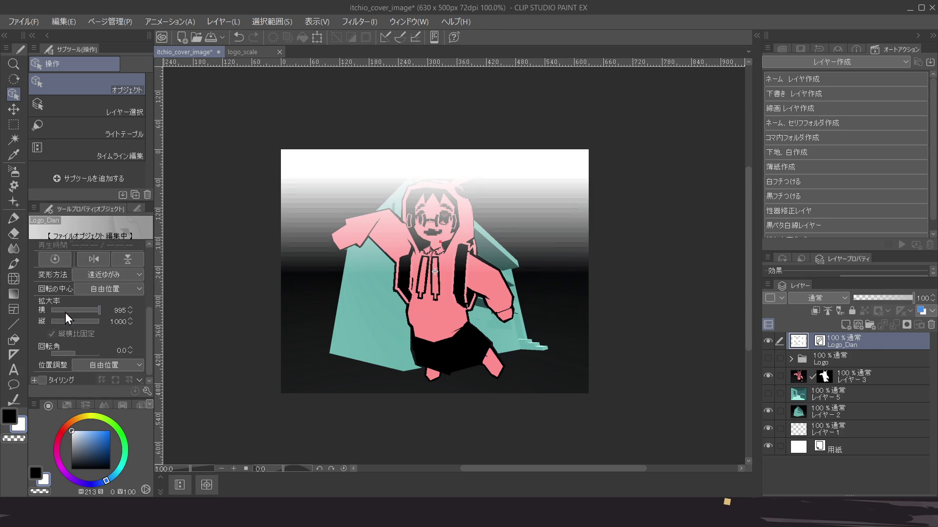
double_click(119, 311)
type("10")
key("Return")
key("Return")
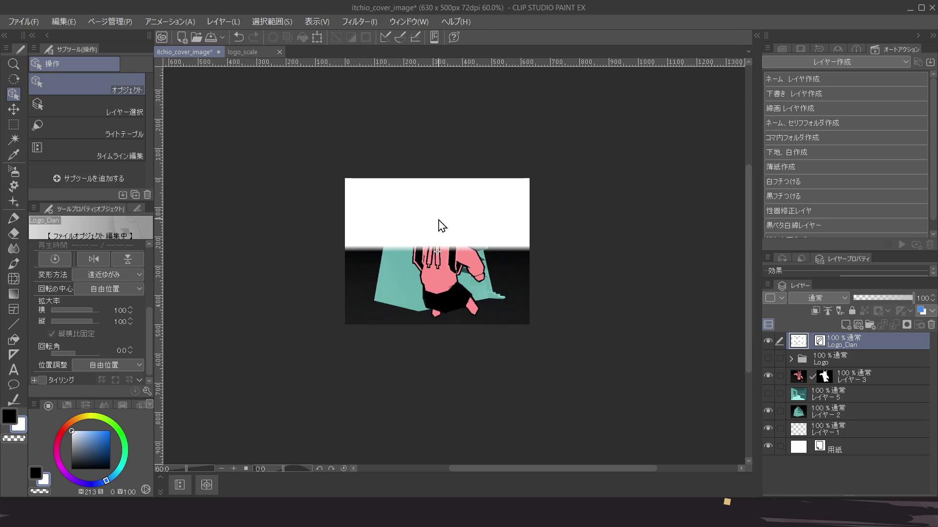
Select the Logo_Dan logo layer in the Layer panel
scroll(437, 224, "down", 5)
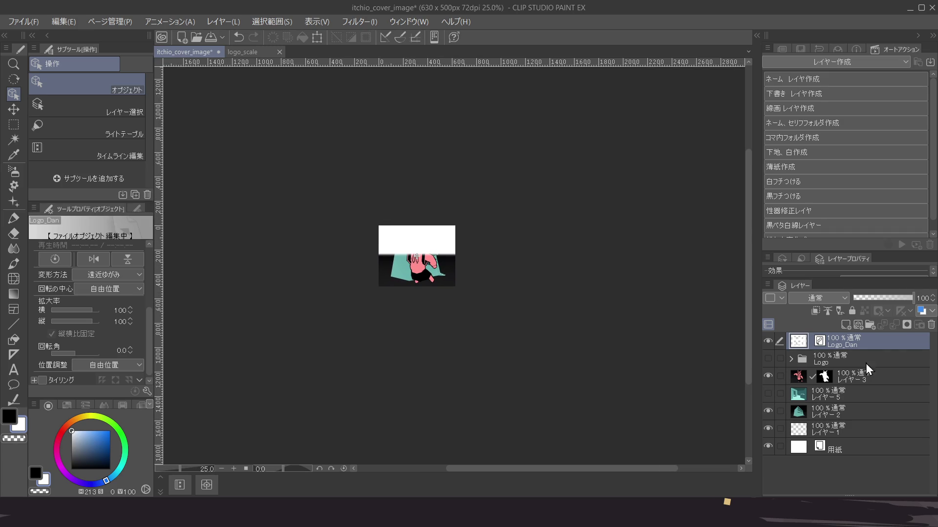
left_click(881, 362)
left_click(904, 341)
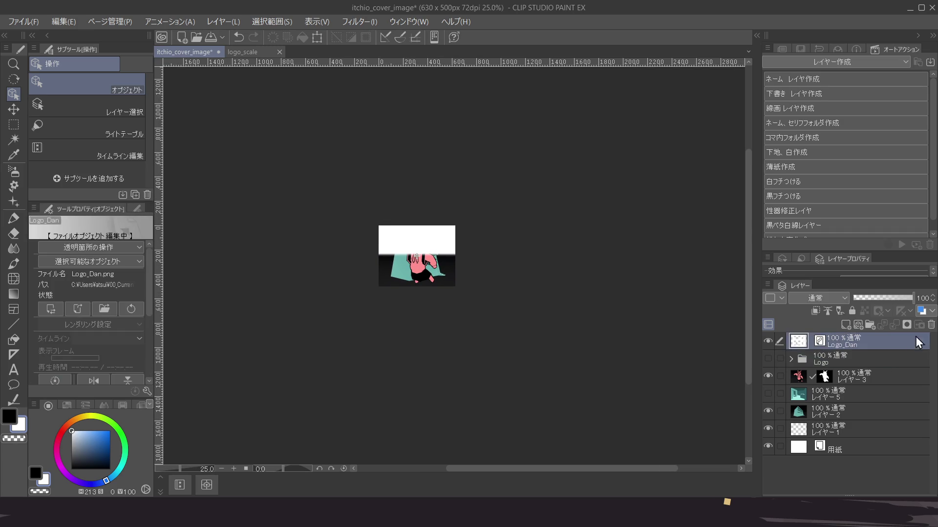
left_click(931, 324)
left_click(245, 51)
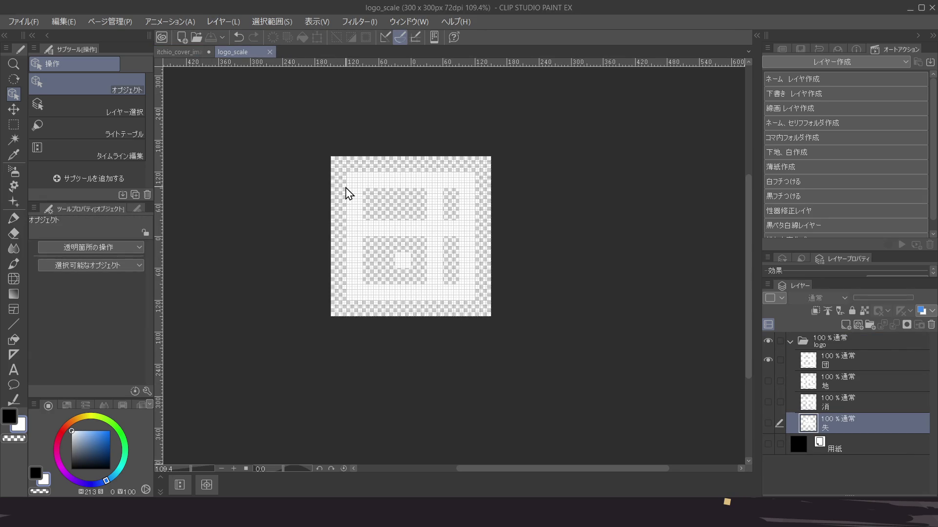
Undo logo_scale to 10×10, reapply the 50×50 px size, recentre the view and save
key("ctrl+z")
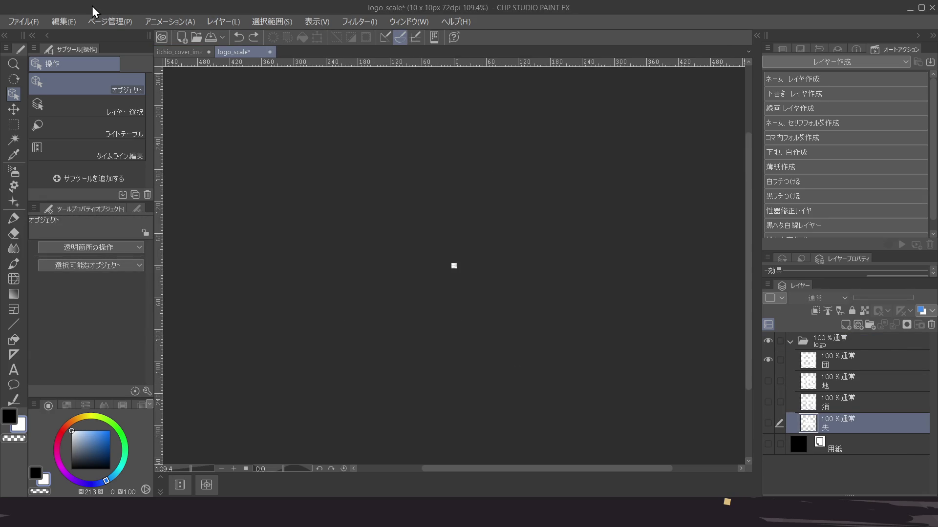
scroll(342, 220, "up", 9)
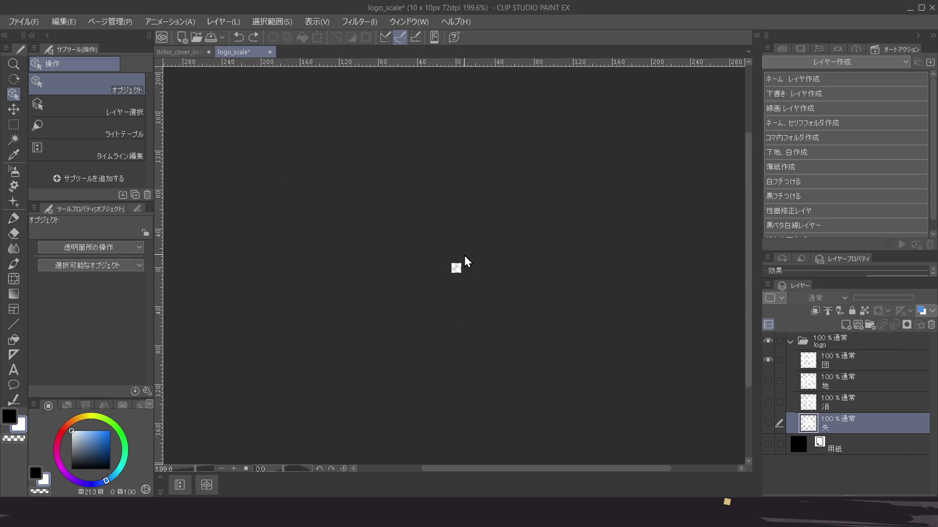
scroll(467, 276, "up", 3)
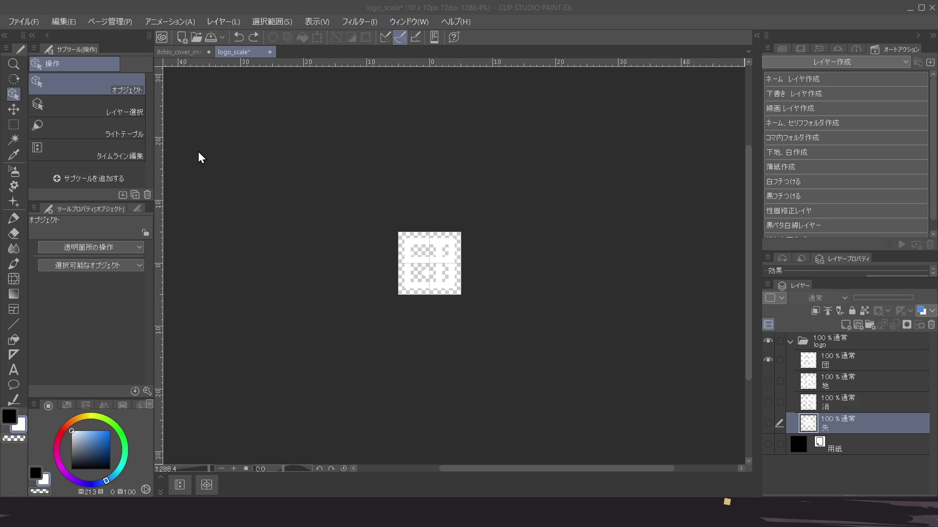
key("ctrl+y")
scroll(283, 174, "down", 2)
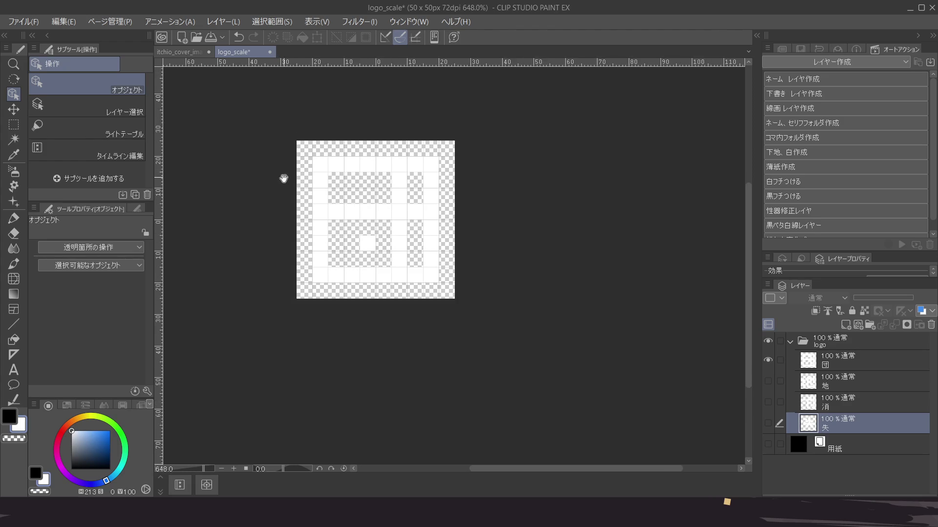
left_click_drag(283, 174, 346, 204)
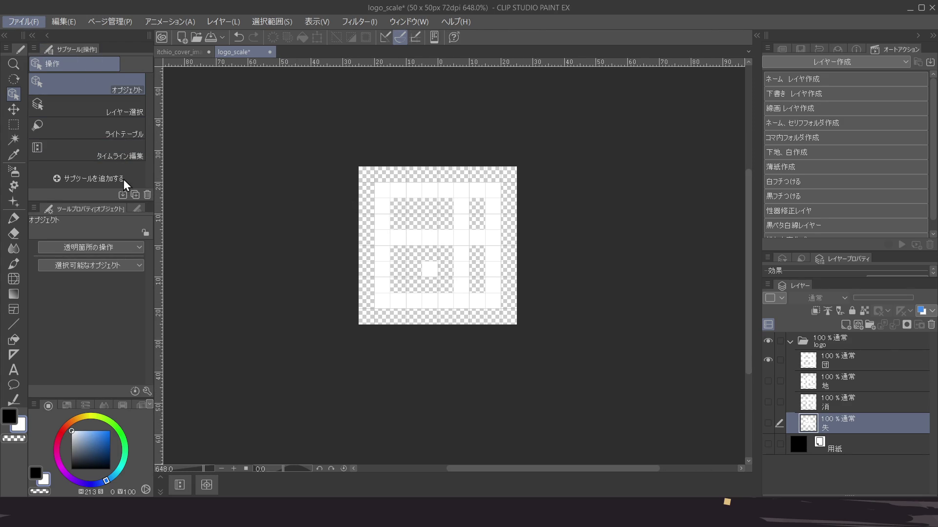
key("alt+Tab")
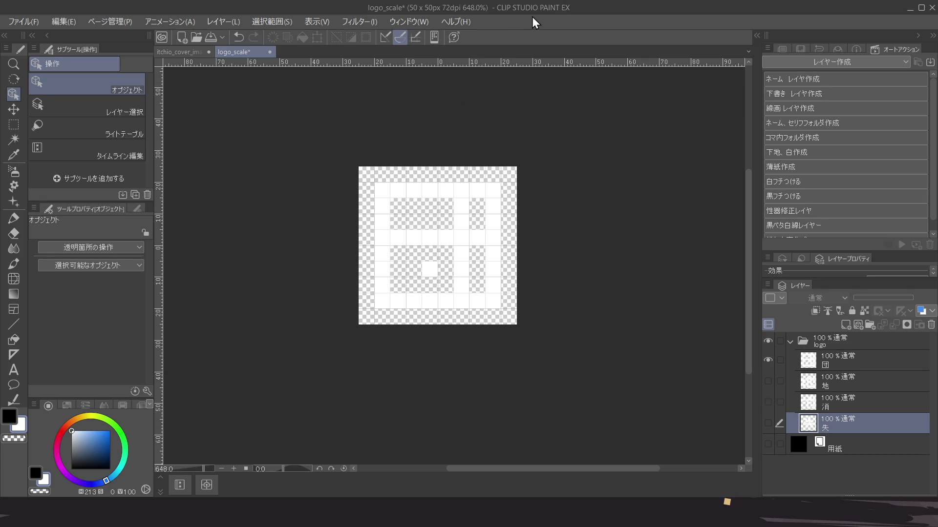
key("ctrl+s")
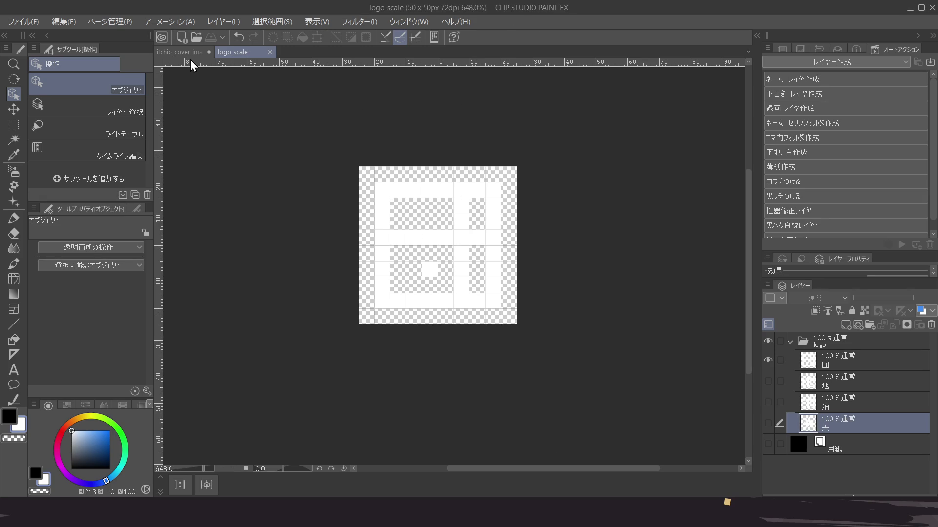
left_click(207, 52)
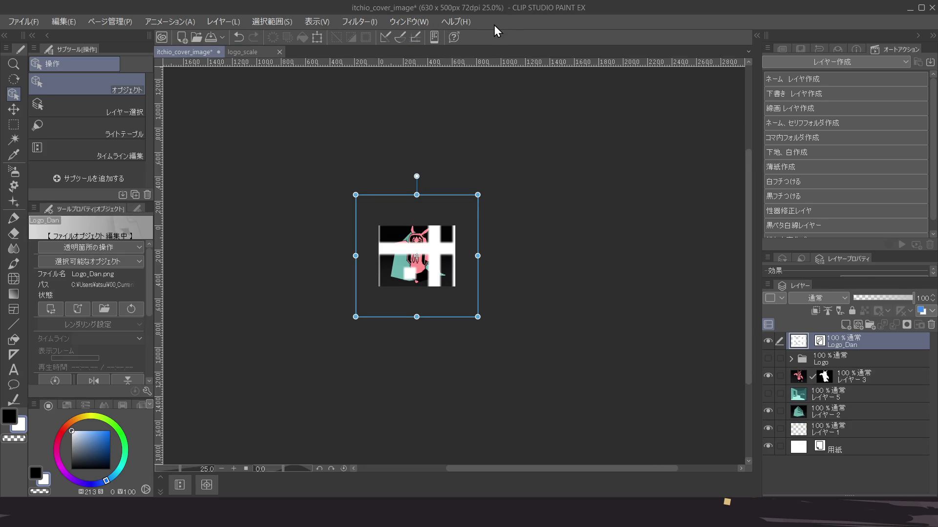
Save the cover and try Logo_Dan horizontal scales of 101 and 1000, reverting to 100
key("ctrl+s")
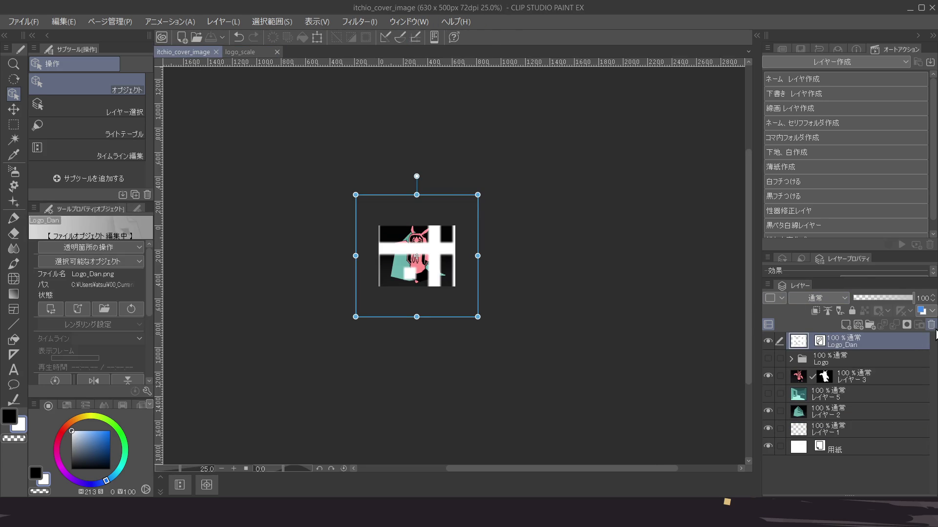
scroll(95, 337, "down", 1)
scroll(96, 335, "down", 2)
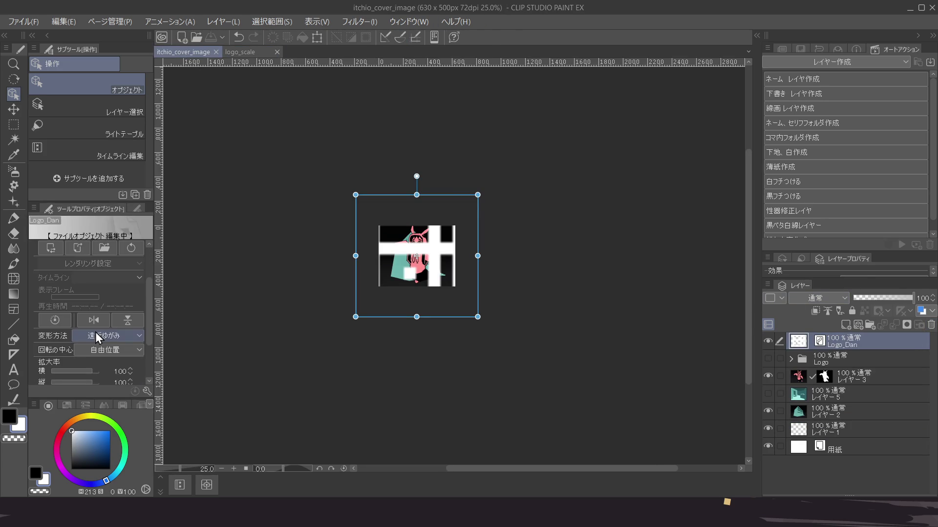
left_click(87, 368)
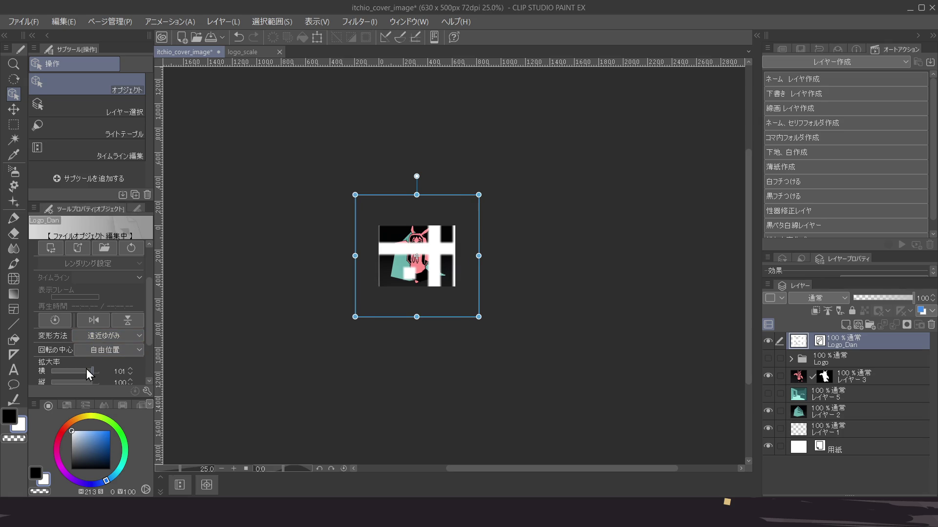
double_click(116, 373)
type("1000")
key("Return")
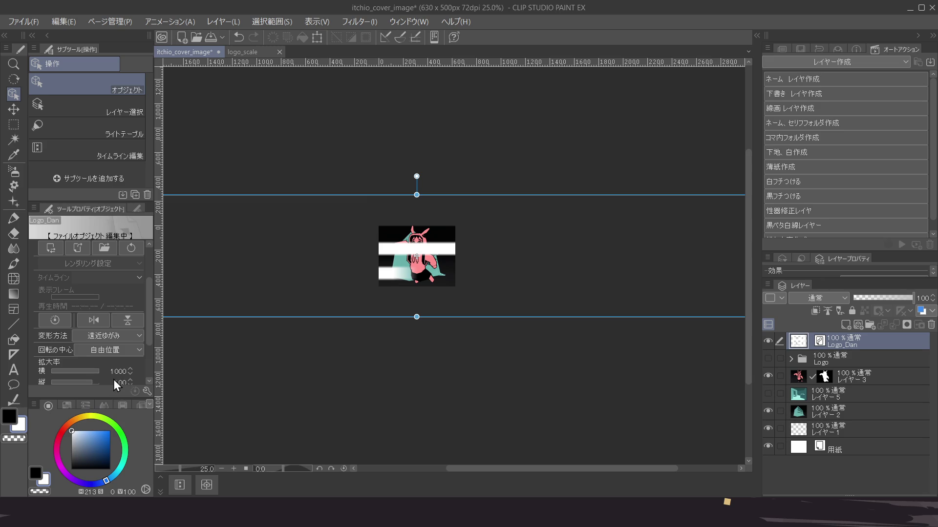
key("BackSpace")
key("Return")
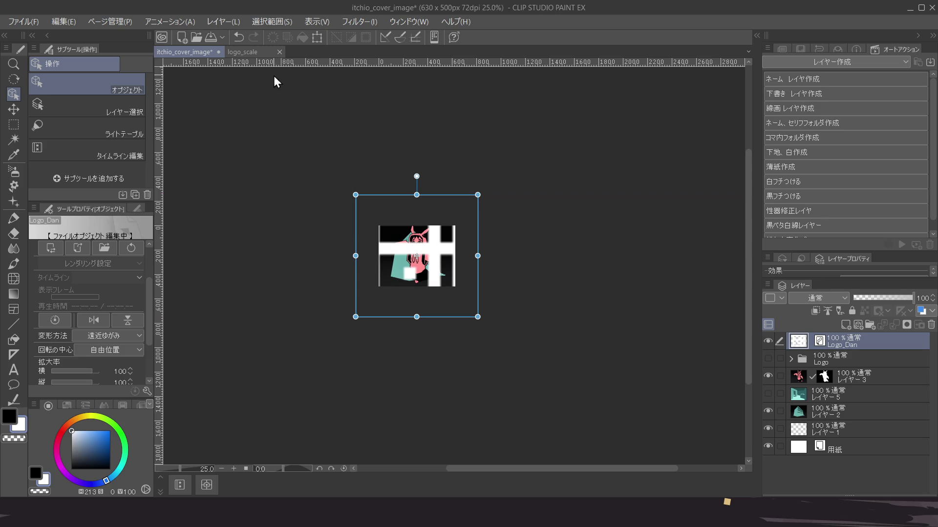
Check the logo_scale document, then select the Logo_Dan layer on the cover
left_click(257, 53)
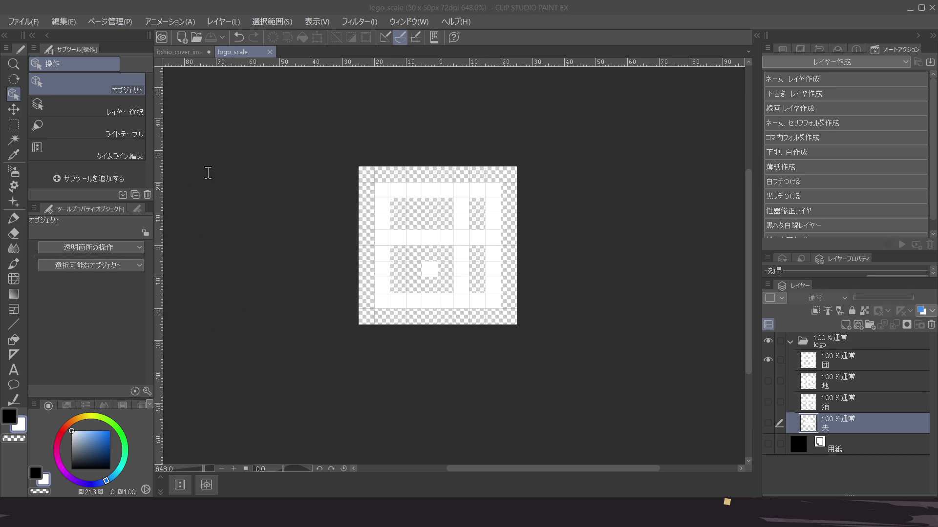
left_click(280, 190)
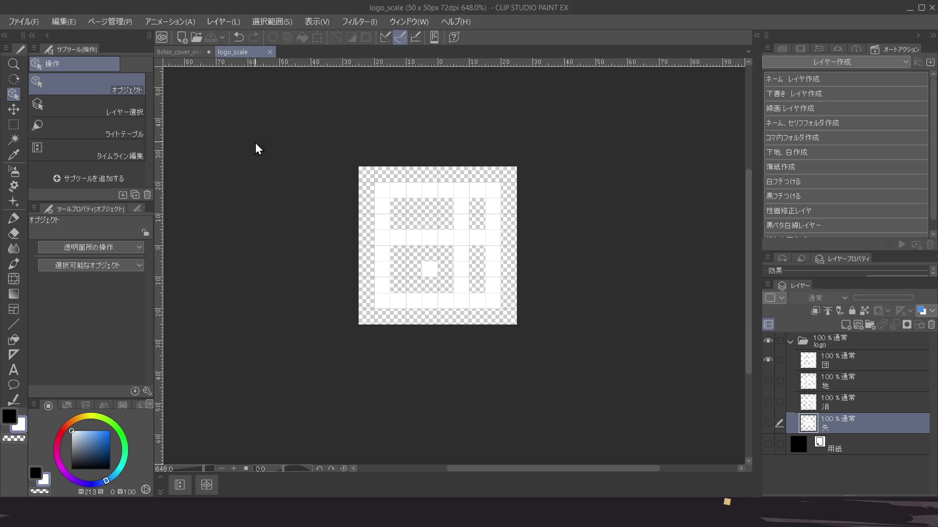
left_click(169, 49)
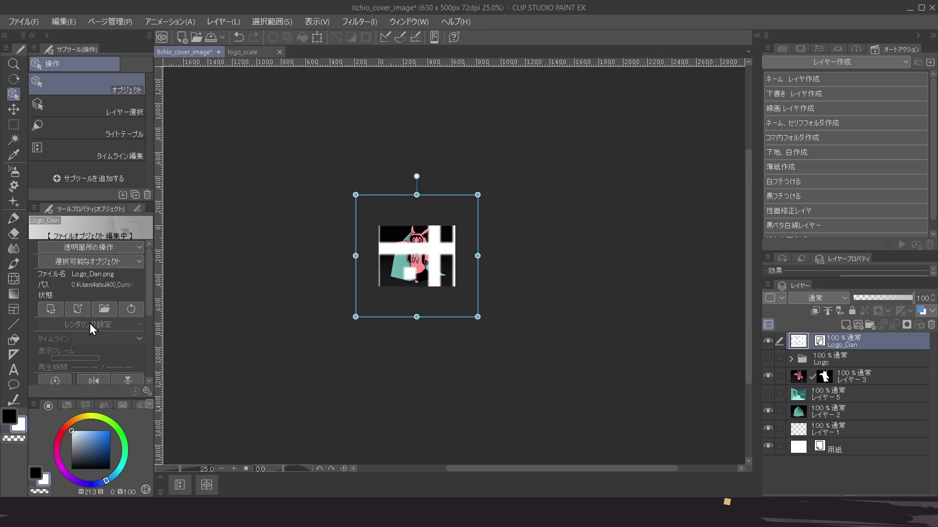
scroll(66, 318, "down", 5)
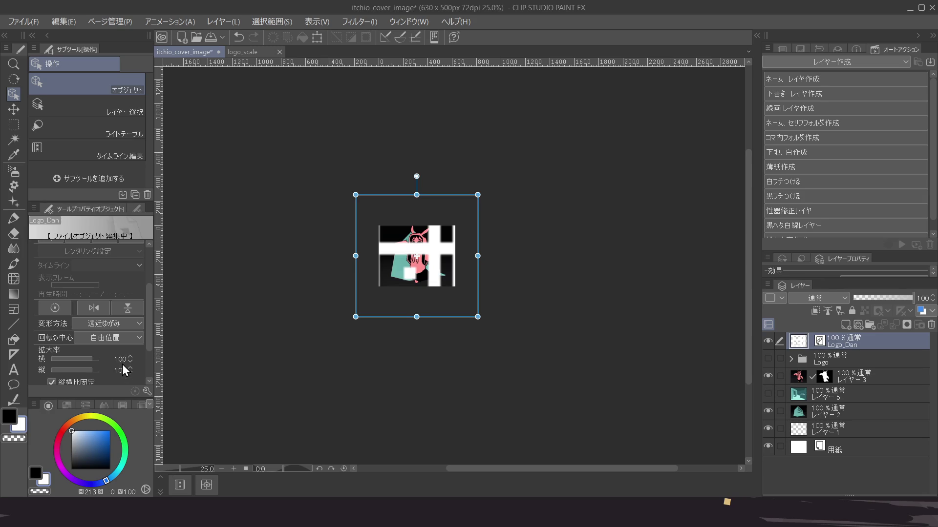
left_click(872, 343)
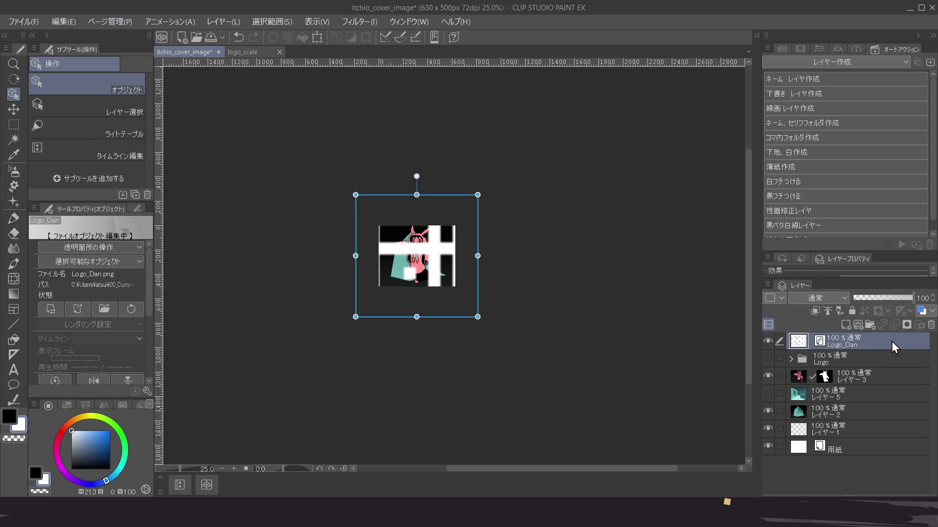
Delete the selected Logo_Dan layer with the trash icon and zoom in
left_click(931, 325)
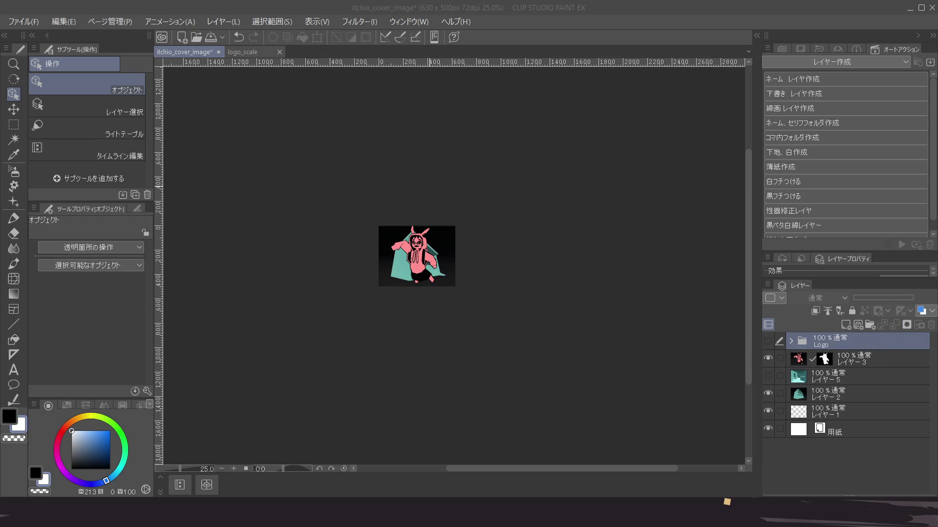
scroll(402, 249, "up", 5)
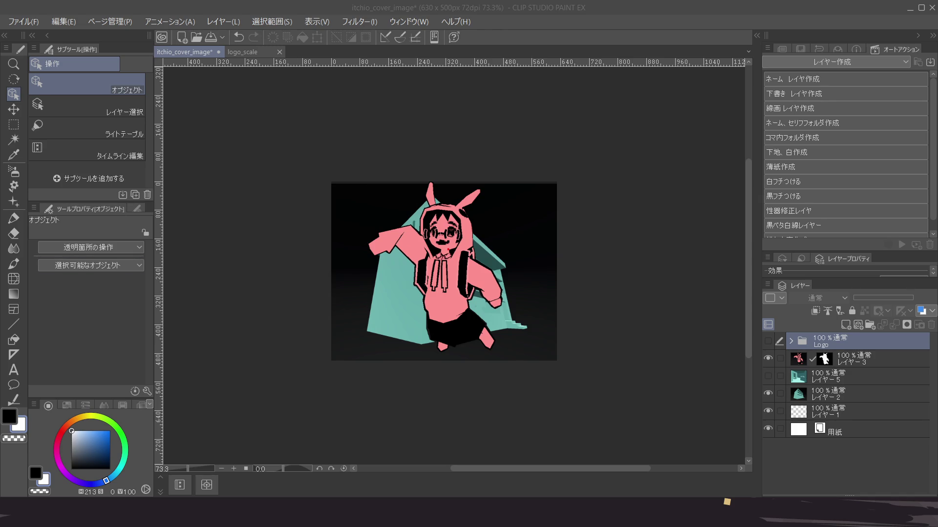
Bring up the 50 × 50 logo_scale document with its white 団 logo
left_click(242, 52)
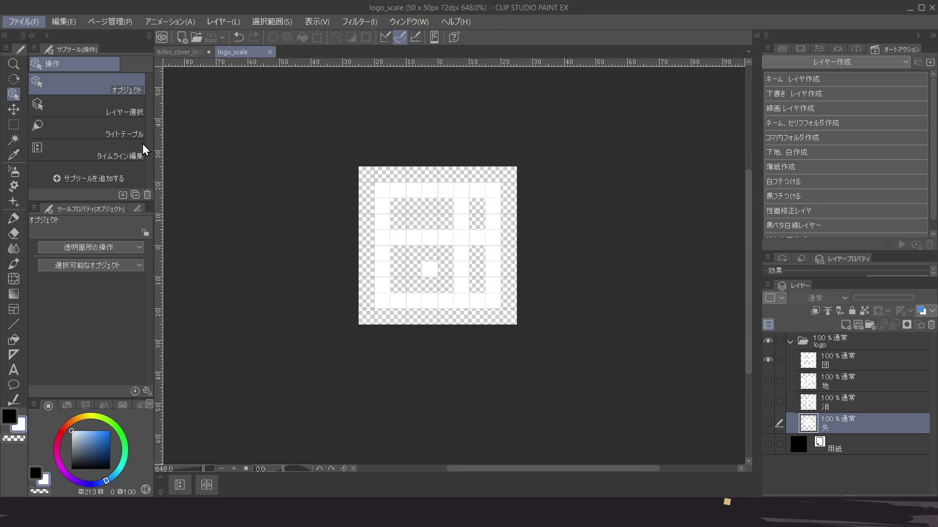
Undo logo_scale back to 200×200 px and recentre the canvas in view
key("alt+Tab")
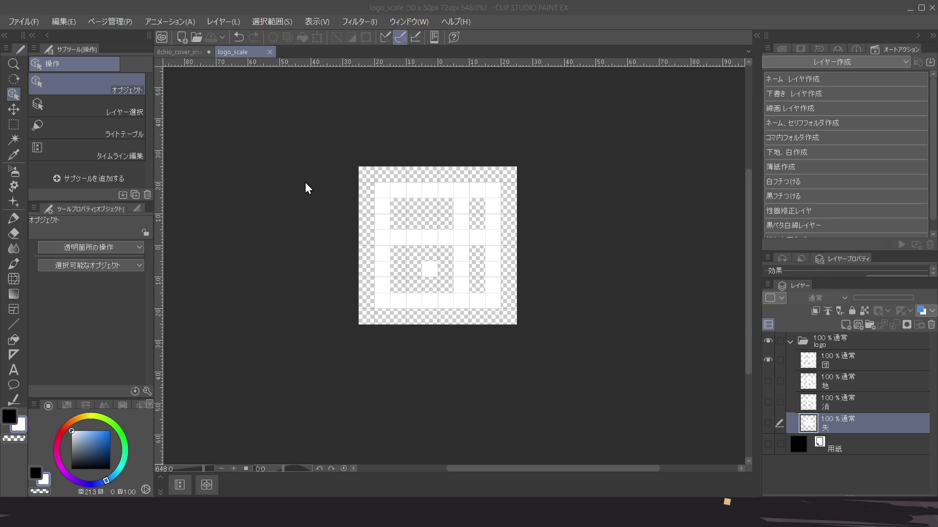
key("ctrl+z")
scroll(308, 175, "down", 5)
mouse_move(313, 175)
left_mouse_down()
mouse_move(339, 212)
mouse_move(352, 202)
left_mouse_up()
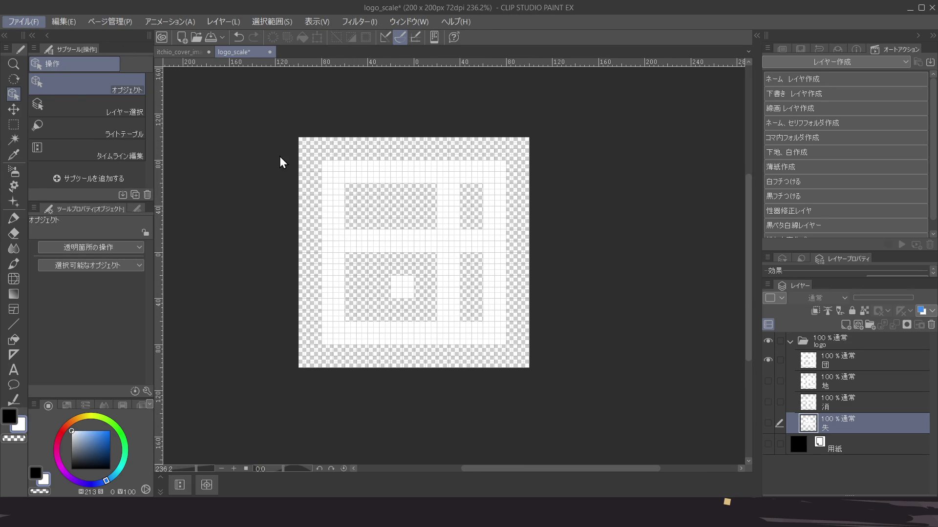
key("Escape")
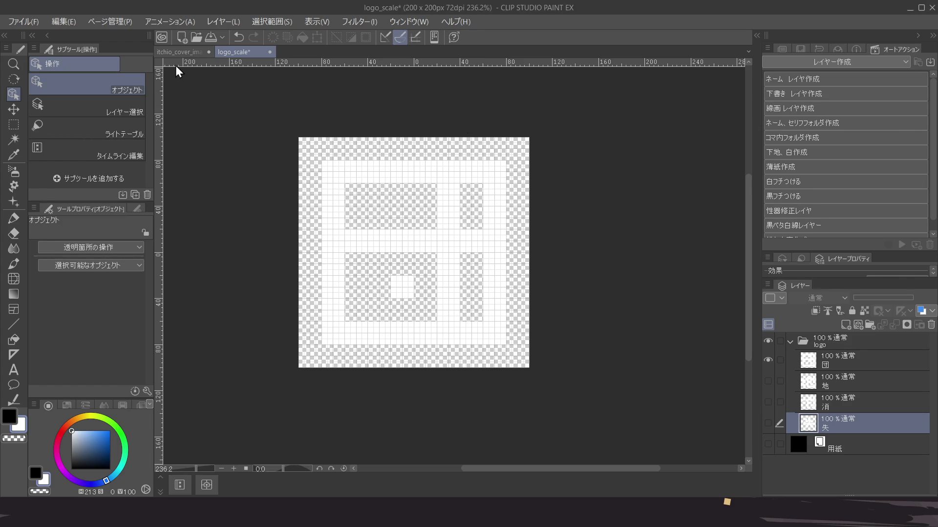
left_click(169, 51)
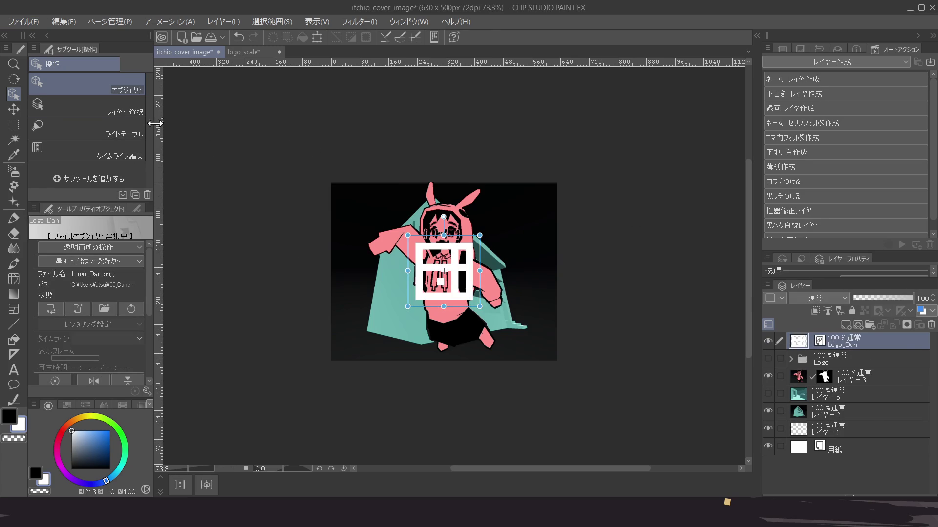
Drag the 田 logo into the cover's top-left corner and zoom to check its placement
mouse_move(463, 278)
left_mouse_down()
mouse_move(396, 237)
mouse_move(385, 220)
left_mouse_up()
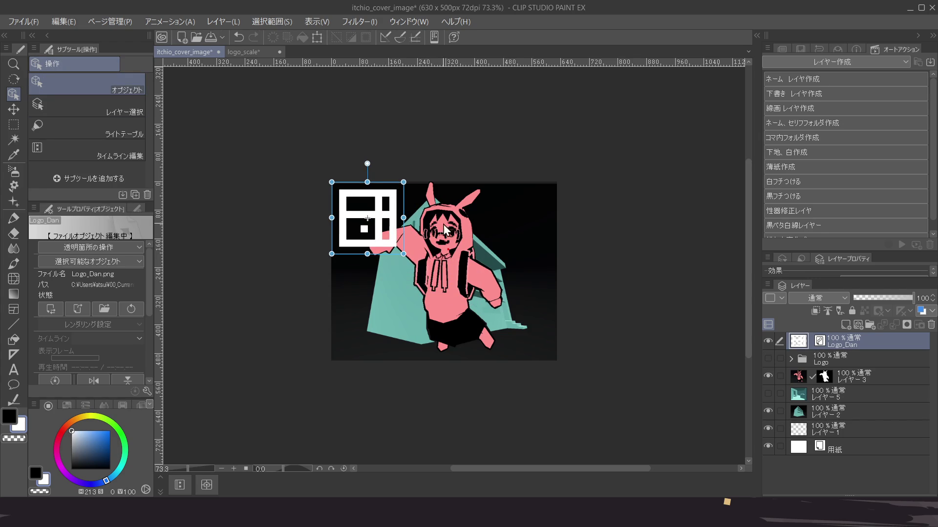
scroll(371, 200, "up", 4)
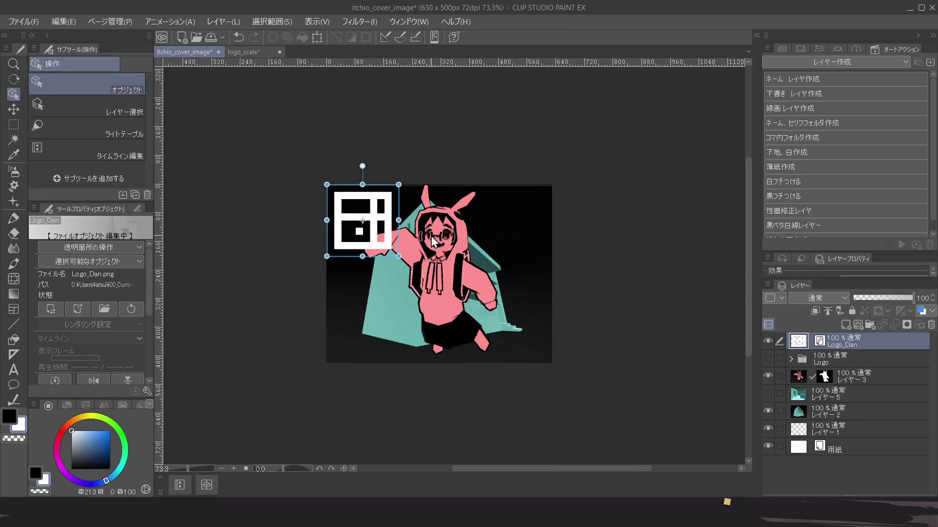
scroll(332, 195, "up", 2)
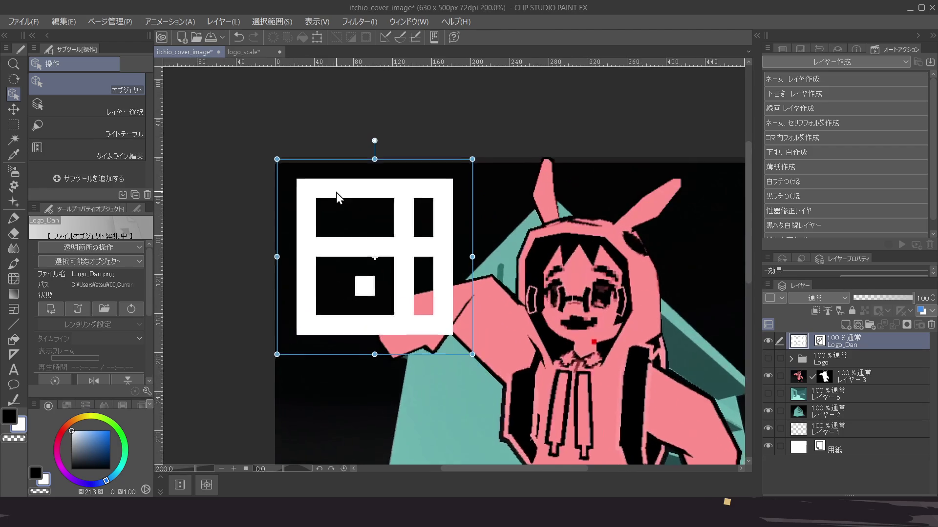
scroll(343, 198, "down", 3)
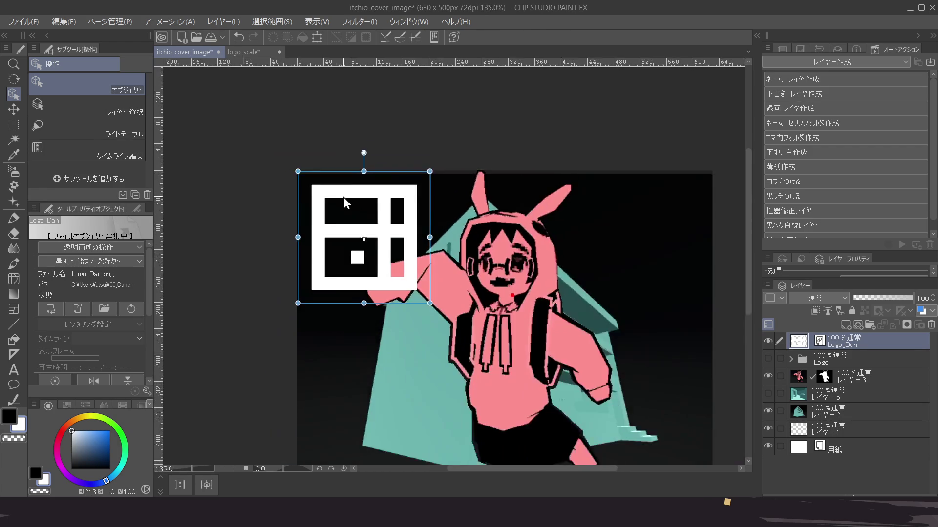
scroll(441, 181, "up", 5)
scroll(448, 181, "up", 3)
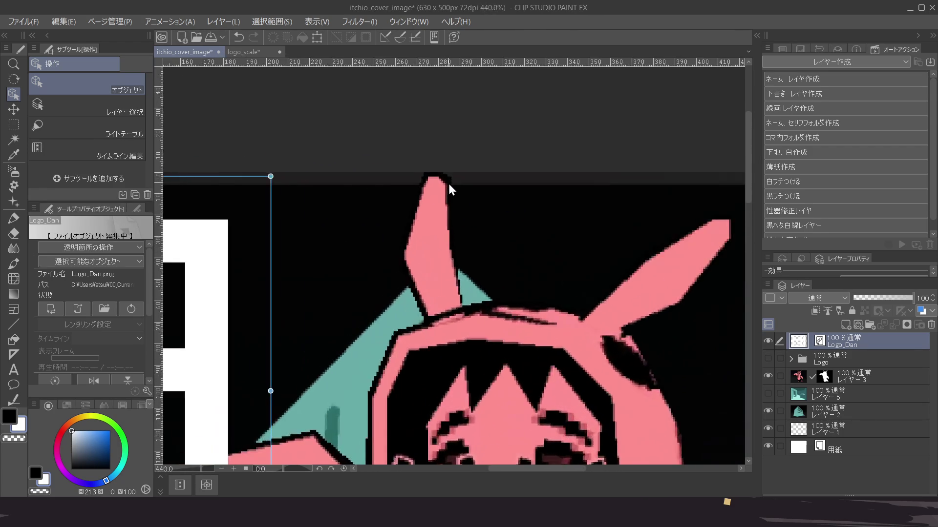
scroll(453, 181, "down", 1)
scroll(453, 181, "down", 6)
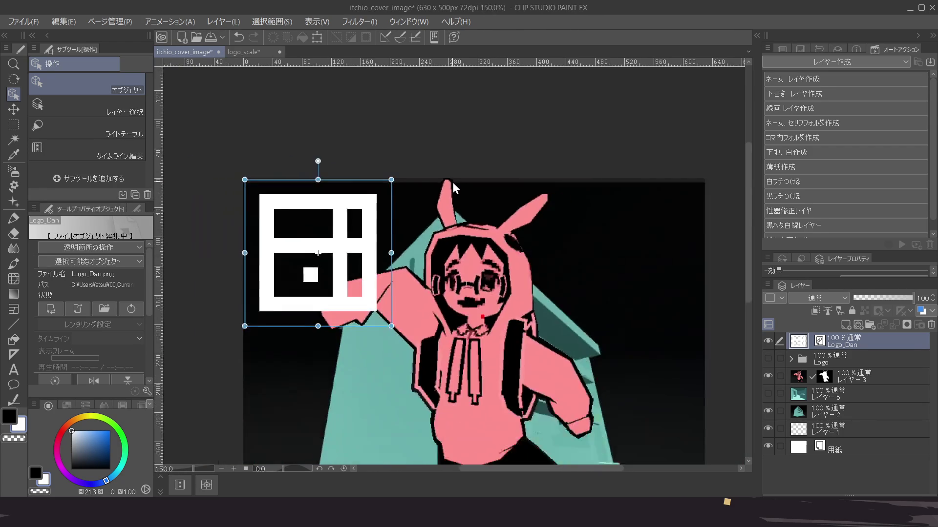
mouse_move(408, 247)
left_mouse_down()
mouse_move(415, 241)
mouse_move(398, 262)
mouse_move(408, 292)
left_mouse_up()
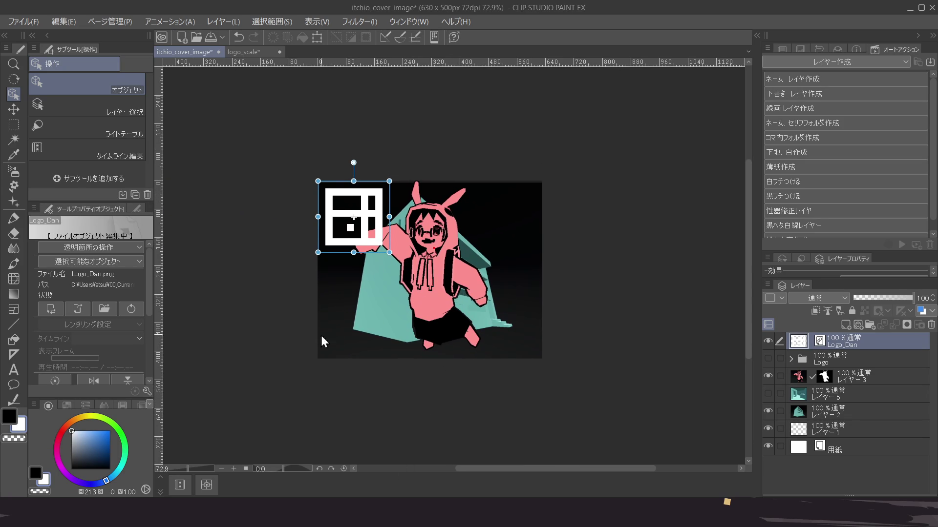
left_click(256, 51)
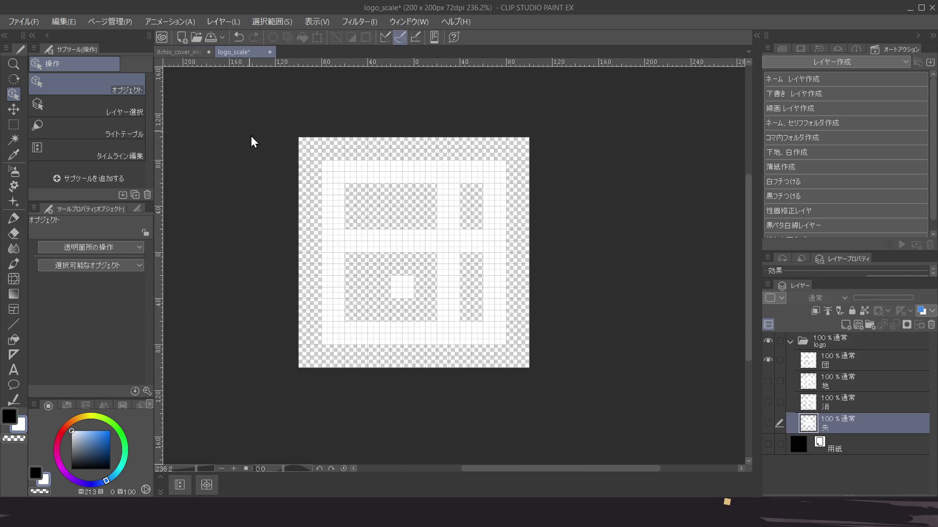
Hide the 団 layer, show the 地 layer, then hide 地 again in logo_scale
left_click(768, 360)
left_click(768, 381)
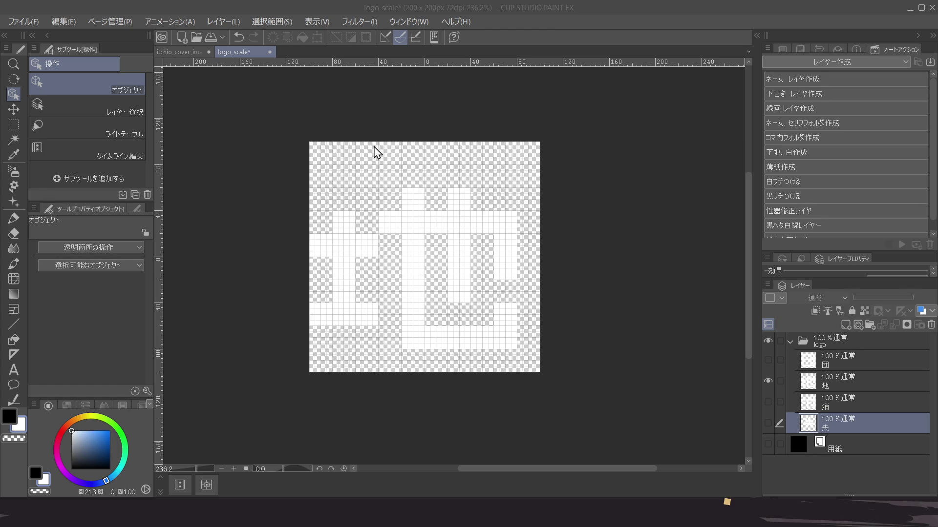
left_click(364, 151)
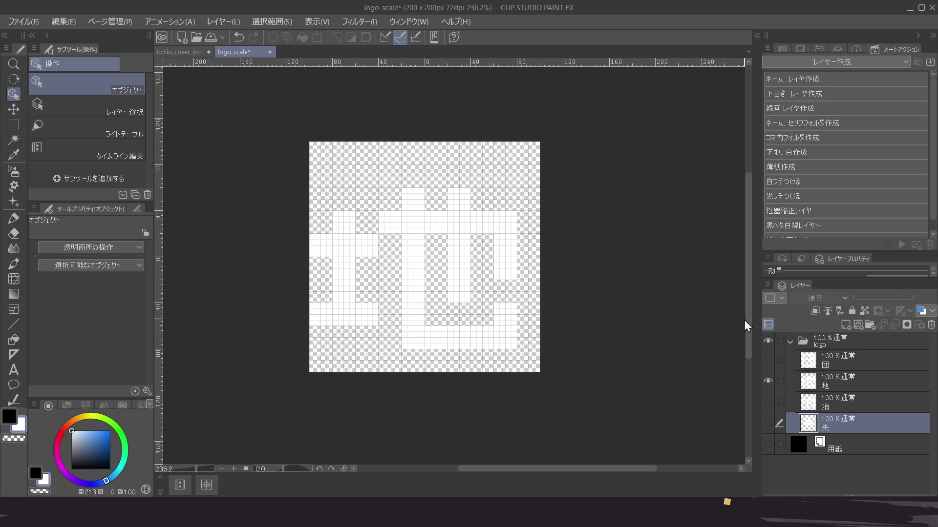
left_click(767, 381)
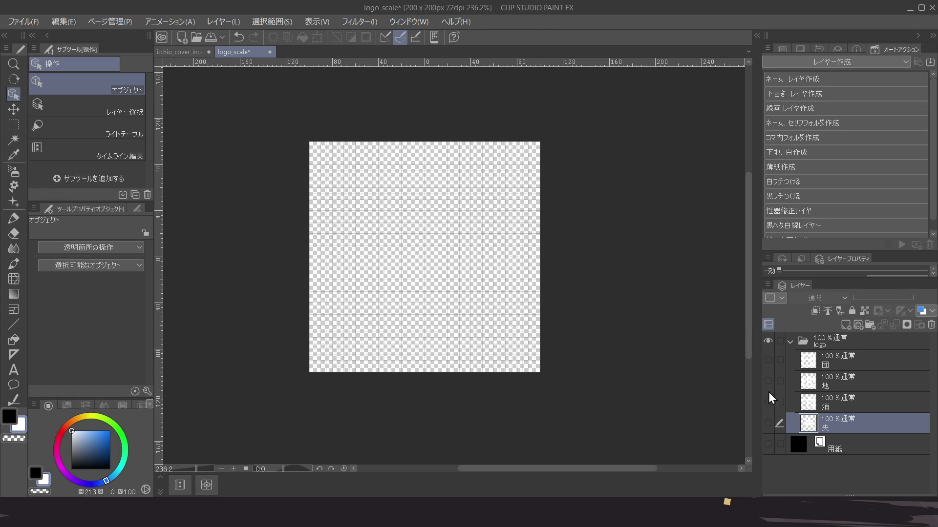
Switch logo_scale's visible glyph from 消 to 失, save it, and return to itchio_cover_image
left_click(768, 402)
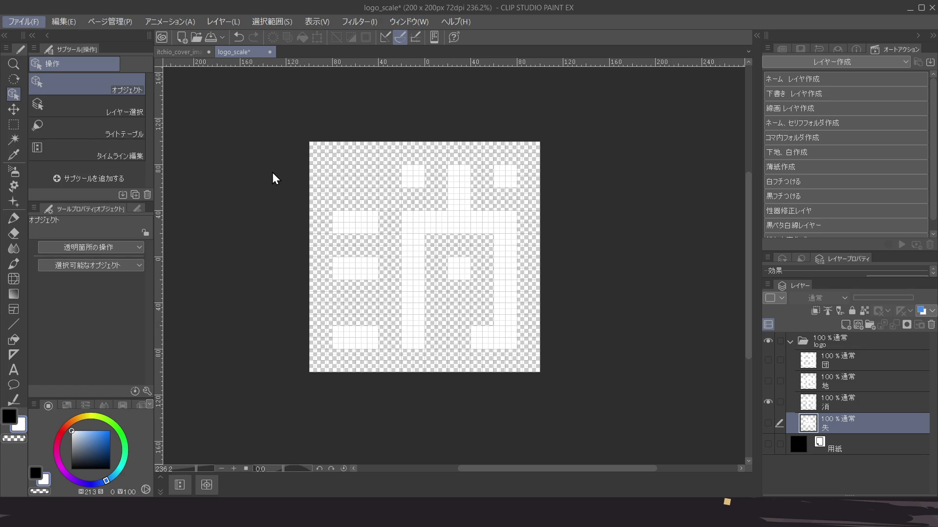
key("alt+Tab")
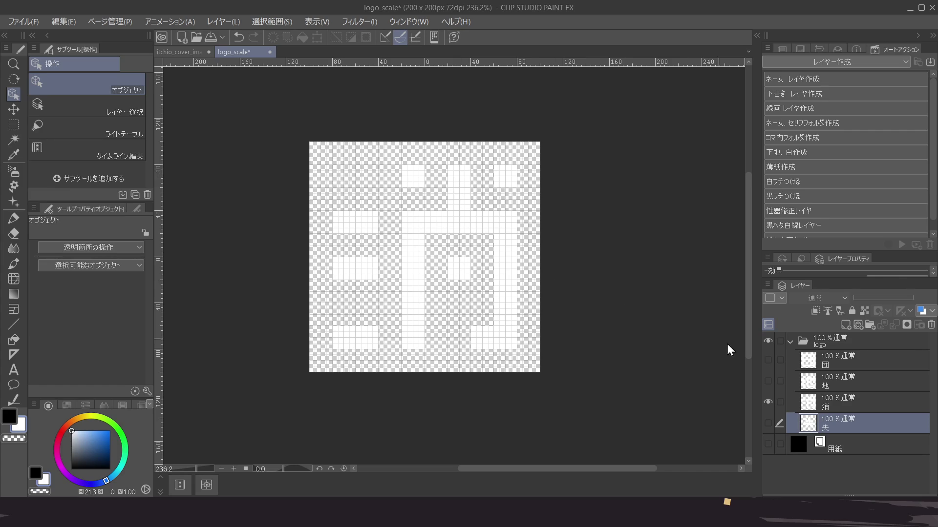
left_click(778, 403)
left_click(769, 408)
left_click(768, 425)
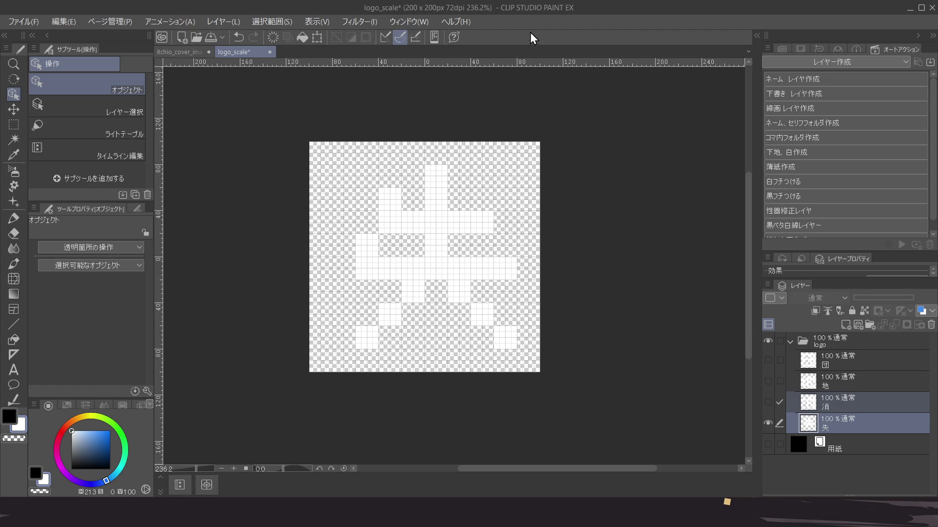
key("ctrl+s")
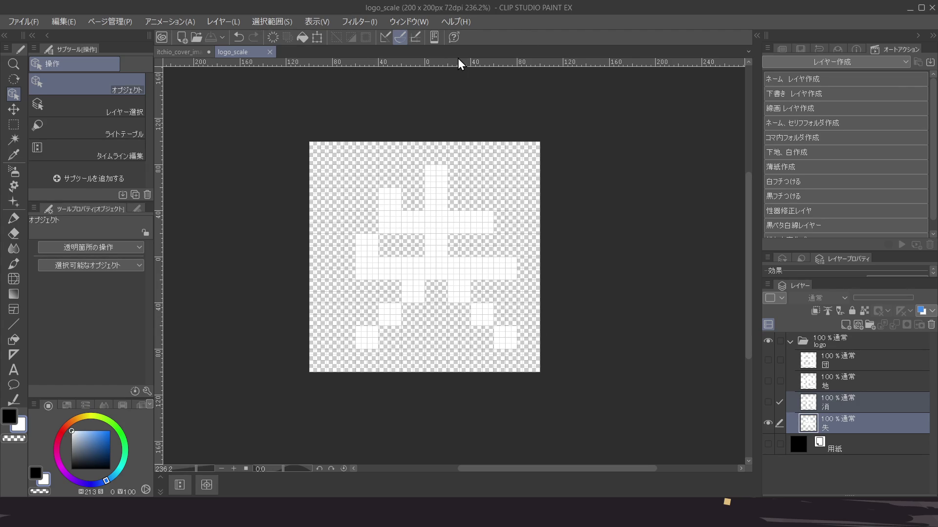
left_click(180, 55)
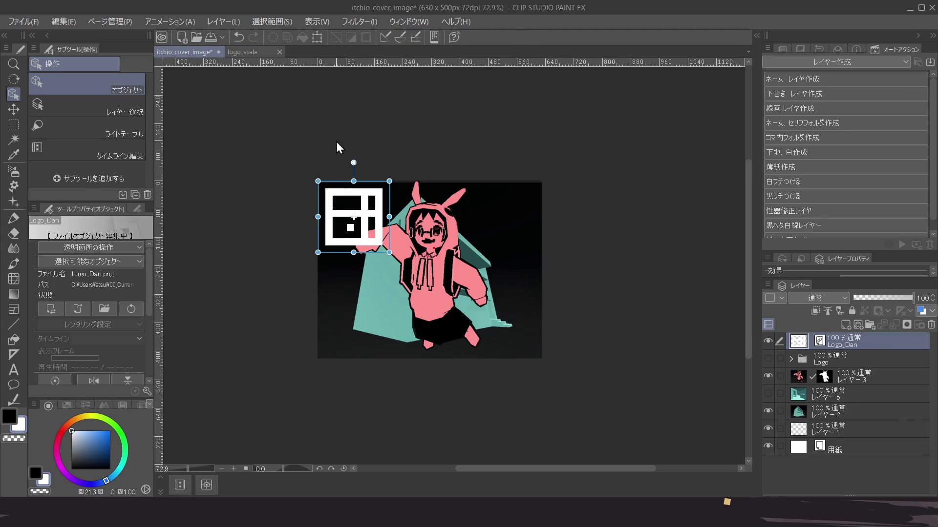
Save the cover, then drag the imported 地 logo into the top-right corner
key("ctrl+s")
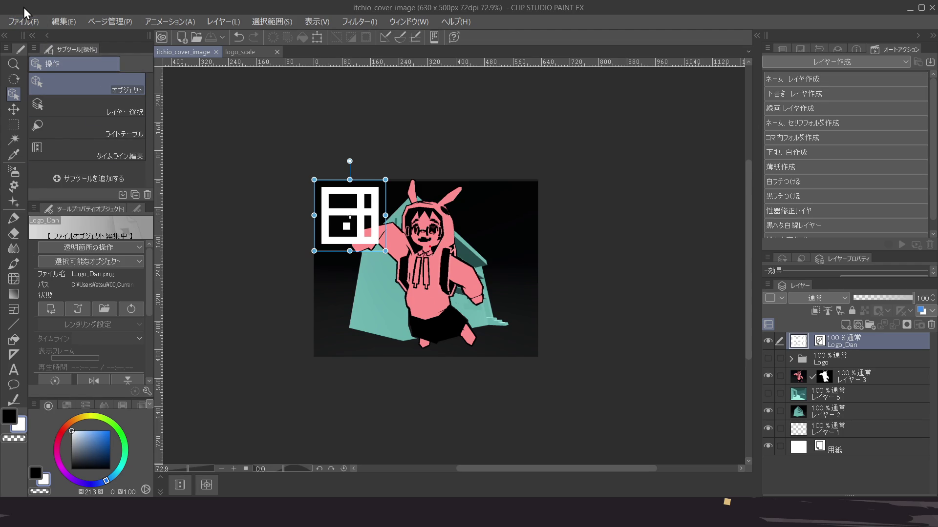
key("alt")
key("alt")
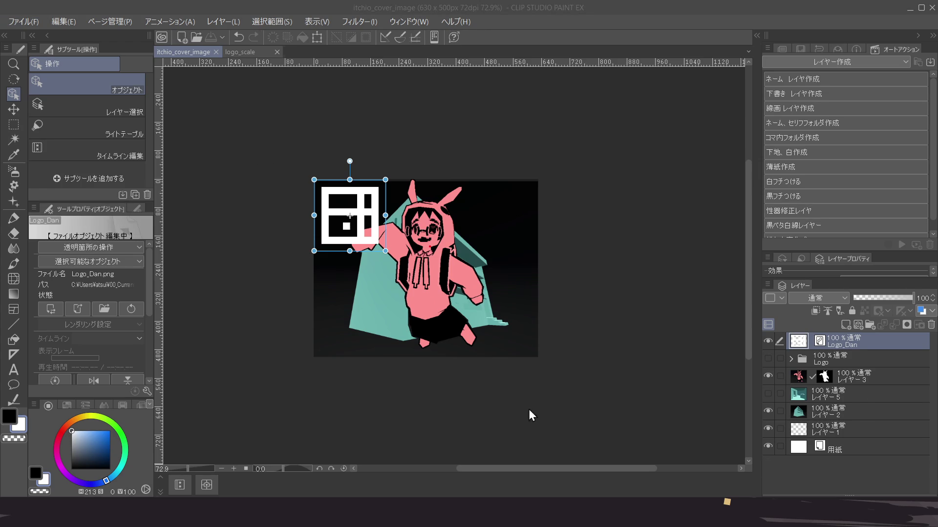
left_click_drag(446, 281, 522, 226)
left_click(473, 294)
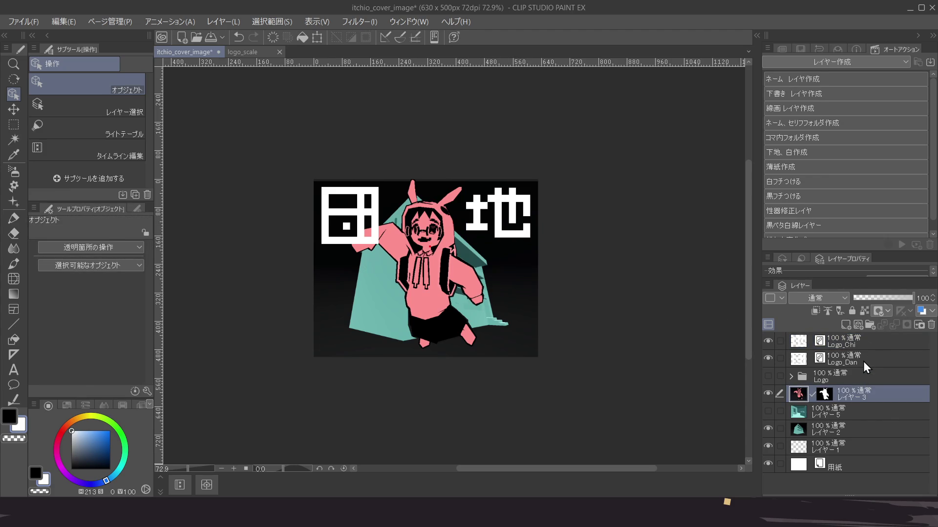
Move Logo_Dan to the top of the stack, then place 消 at lower-left below Logo_Chi
left_click(845, 359)
left_click_drag(856, 340, 853, 340)
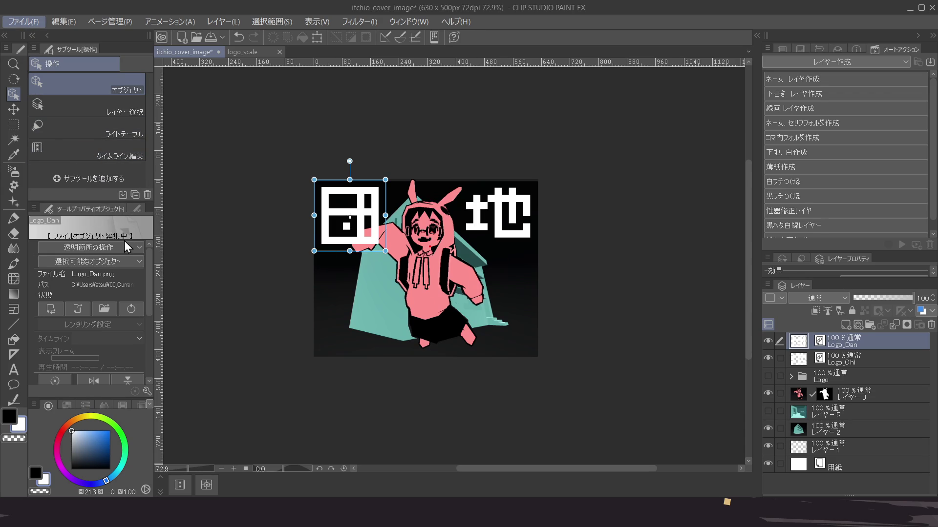
key("alt+Tab")
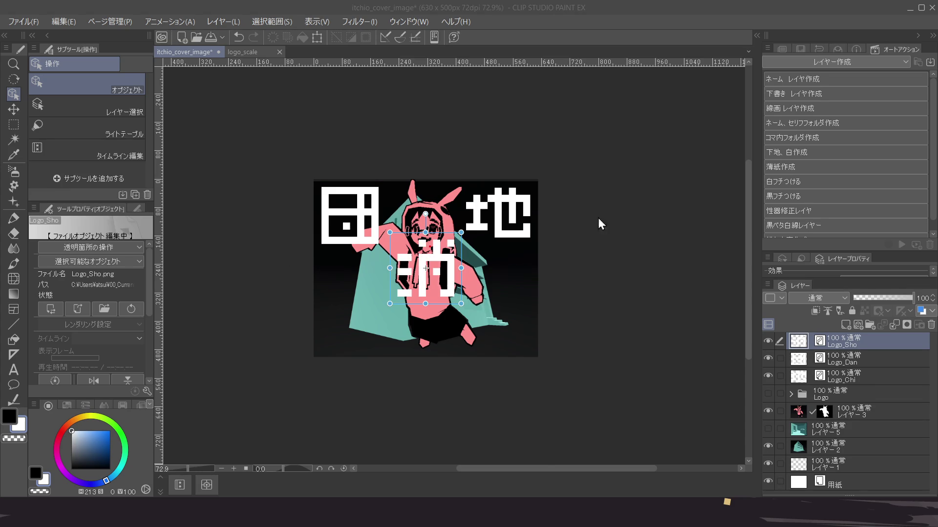
left_click_drag(447, 287, 372, 335)
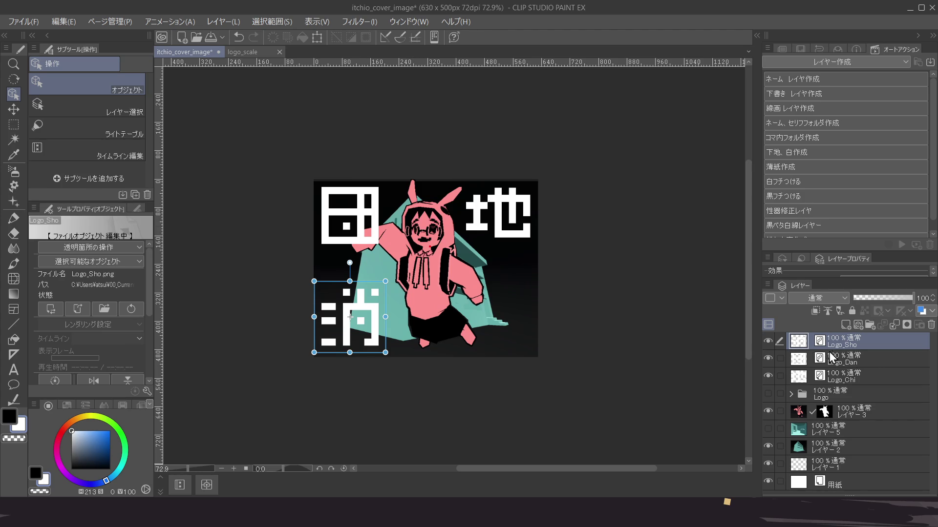
left_click_drag(854, 342, 852, 384)
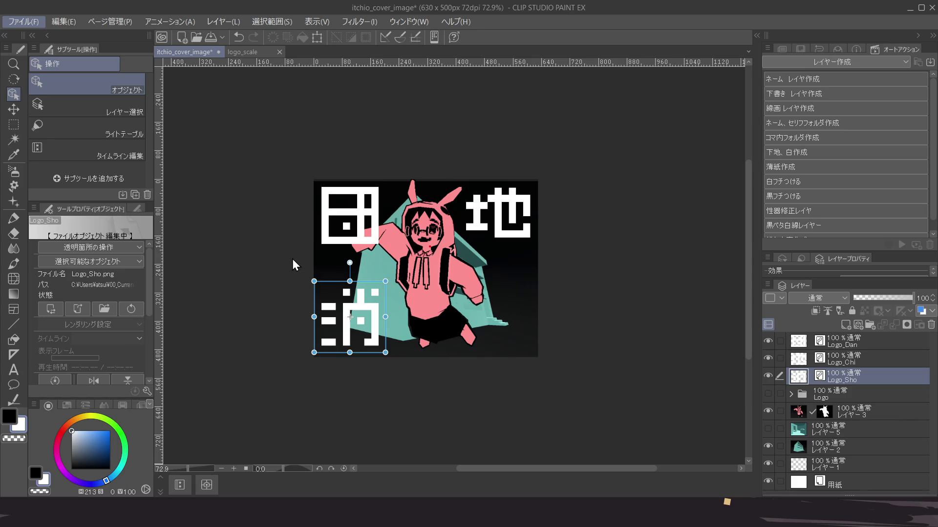
Order Logo_Shitsu below Logo_Sho and place the 失 logo in the lower-right corner
key("alt")
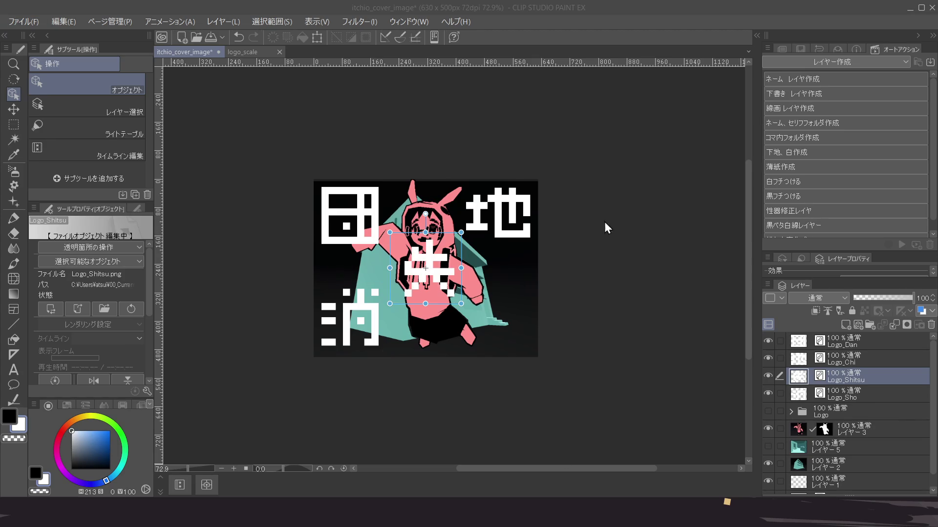
left_click_drag(866, 391, 857, 395)
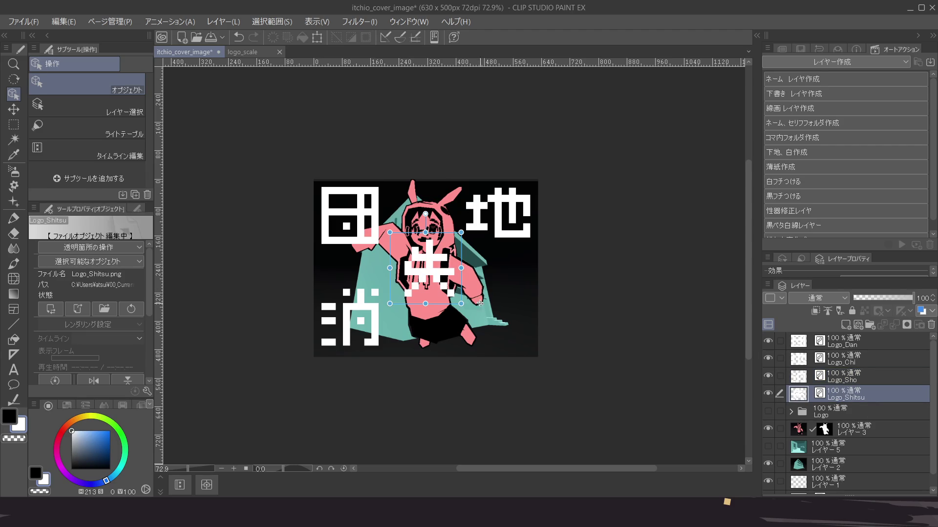
left_click_drag(474, 301, 546, 353)
left_click_drag(500, 332, 496, 331)
Group the four layers Logo_Dan through Logo_Shitsu into a new folder
left_click(858, 346)
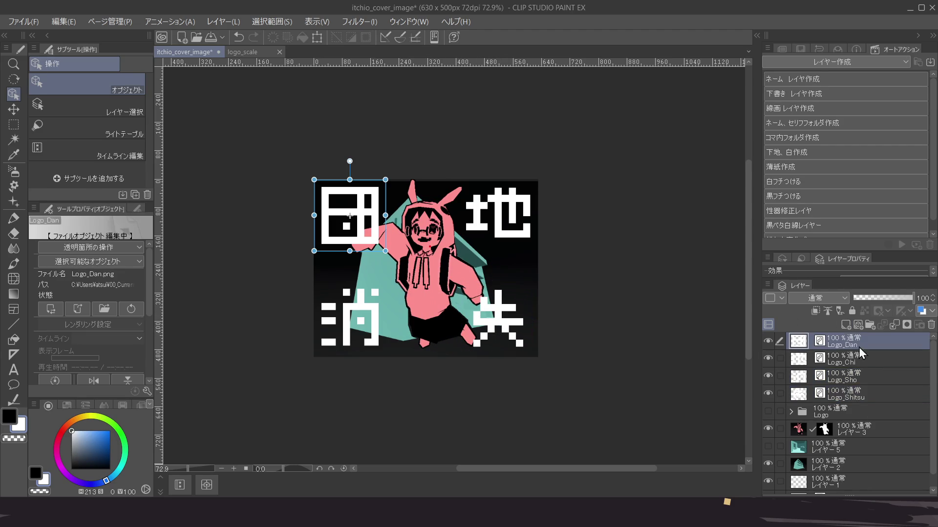
left_click(852, 397, "shift")
key("ctrl+g")
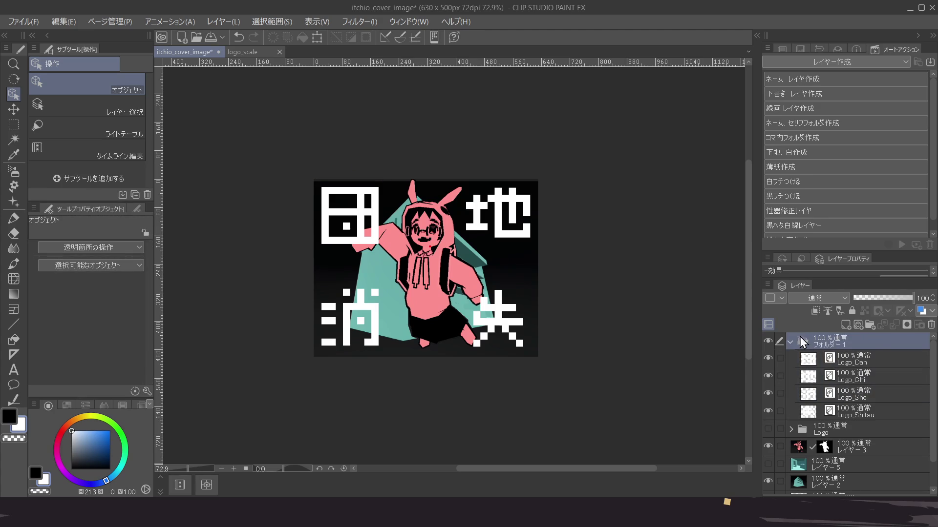
left_click(788, 341)
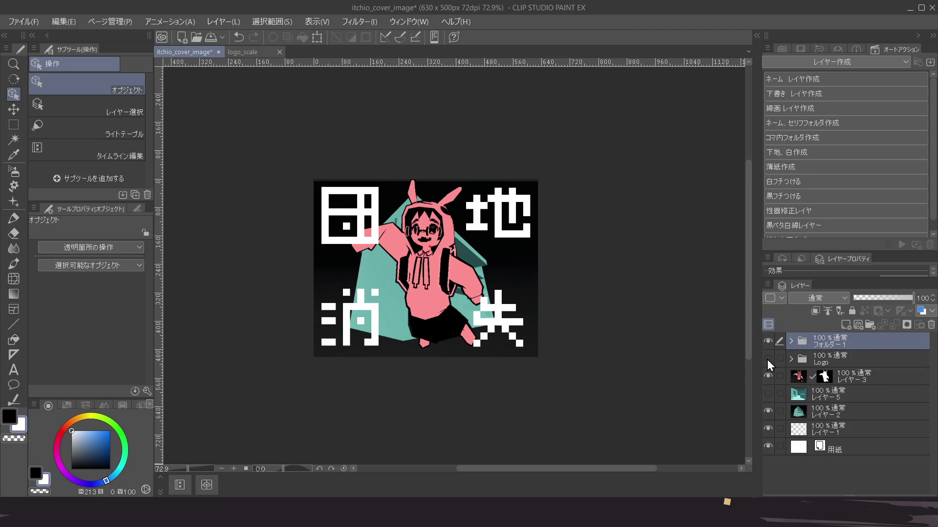
Compare the old hand-drawn Logo folder with the new one, then delete the old folder
left_click(767, 341)
left_click(767, 359)
left_click(766, 360)
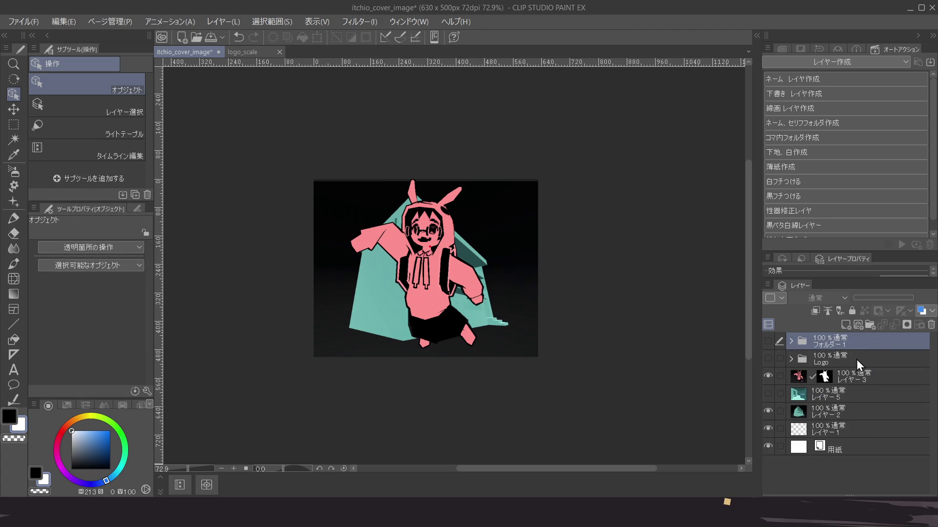
left_click(790, 360)
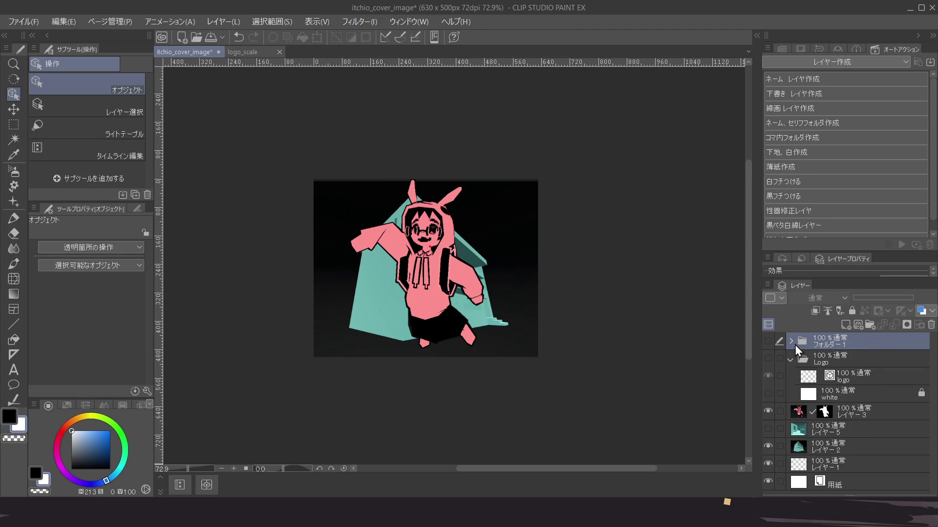
left_click(790, 341)
left_click(790, 342)
left_click(788, 359)
left_click(864, 359)
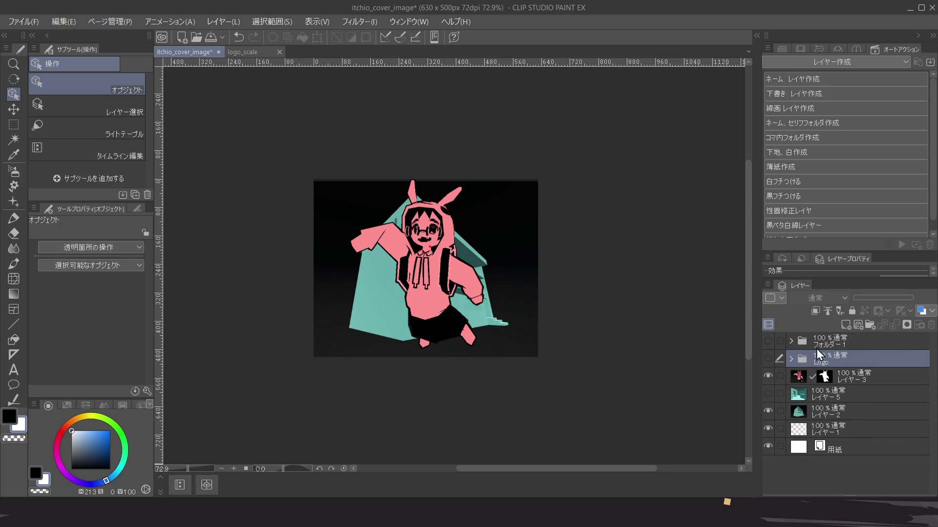
left_click(788, 358)
left_click(768, 361)
left_click(906, 386)
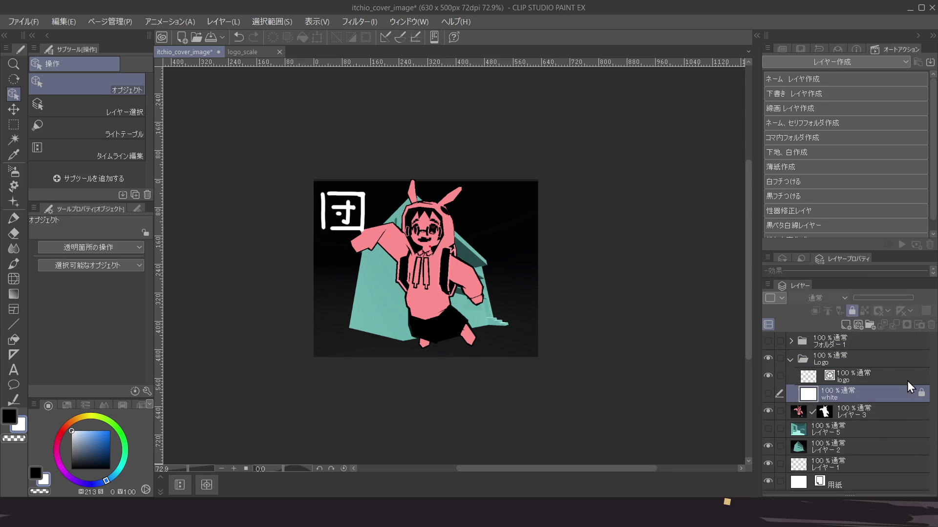
left_click(851, 356)
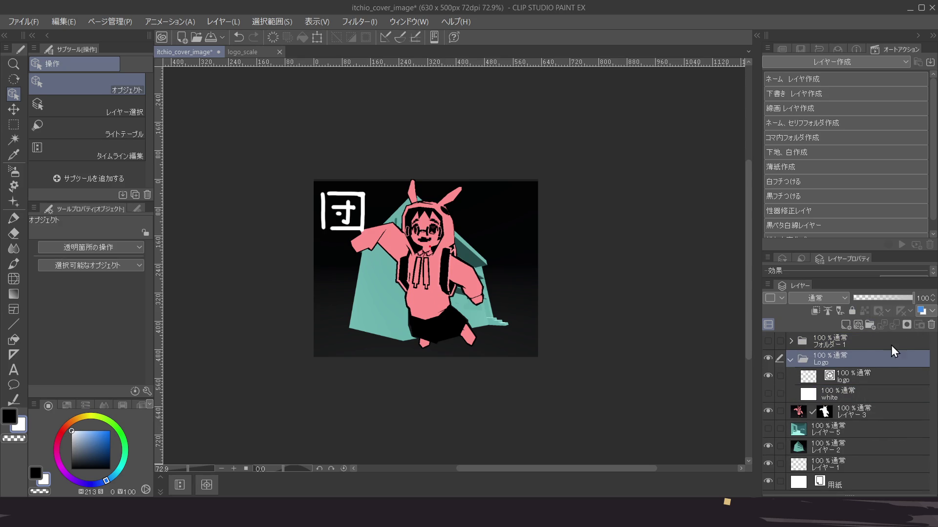
left_click(930, 324)
Make the new folder visible, rename it 'Logo', and save the document
left_click(862, 342)
left_click(768, 341)
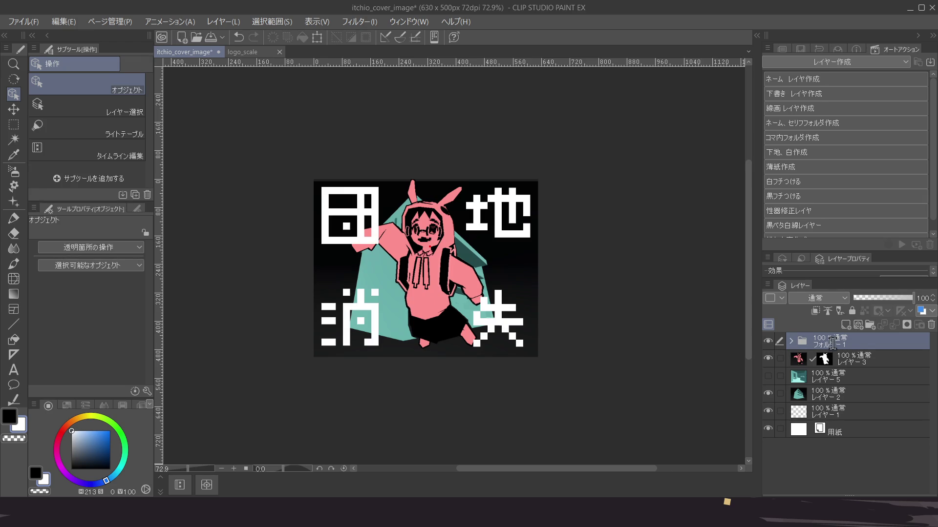
type("Logo")
key("Return")
key("ctrl+s")
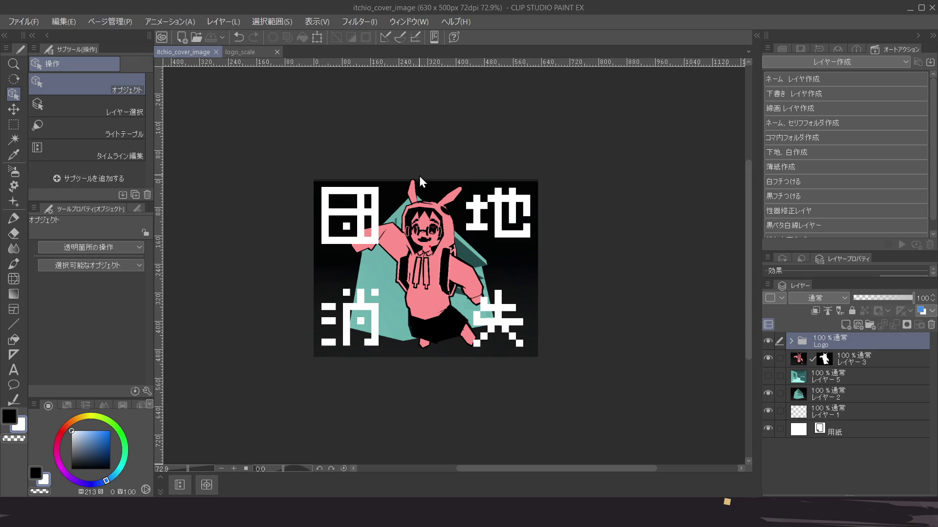
Nudge the 失 logo slightly further into the bottom-right corner
scroll(385, 237, "down", 1)
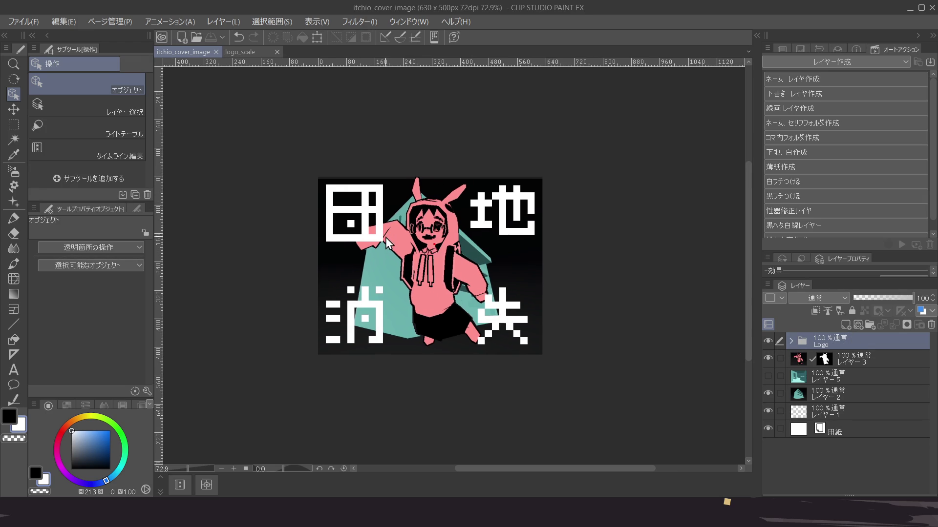
left_click(790, 341)
left_click(863, 416)
left_click_drag(487, 322, 488, 306)
left_click(487, 306)
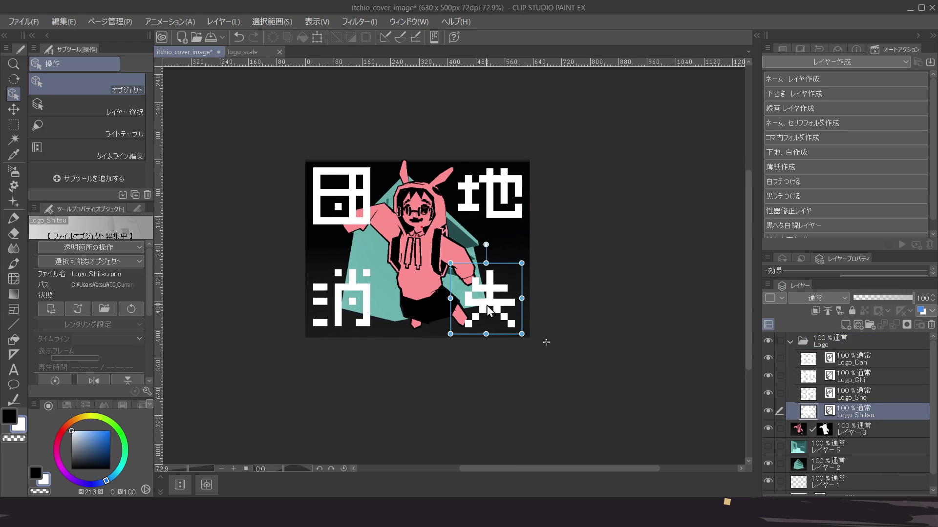
scroll(487, 310, "up", 2)
scroll(487, 316, "up", 1)
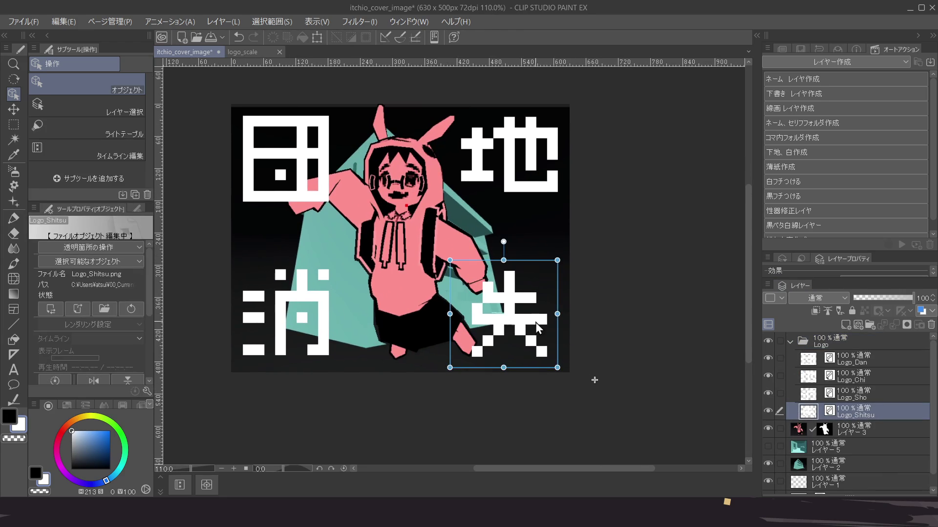
left_click_drag(530, 332, 515, 336)
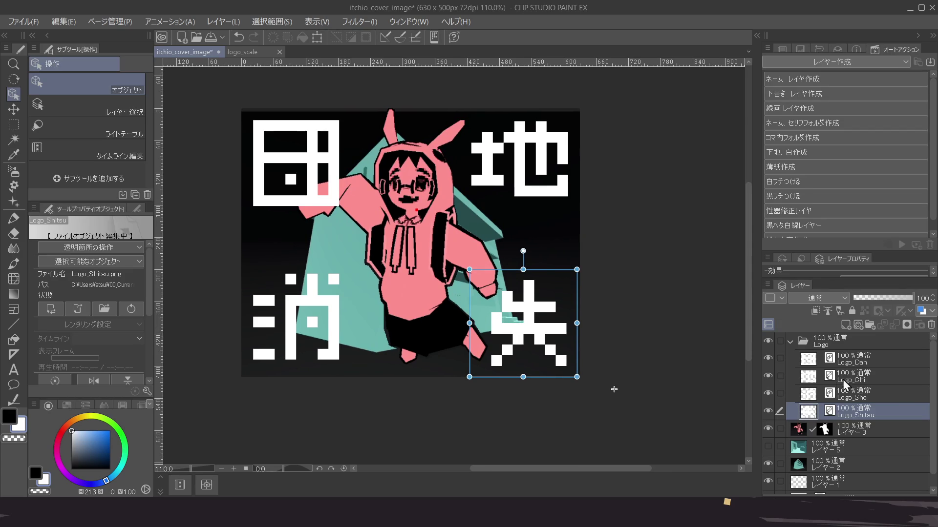
Nudge the 消 logo slightly right and down in the bottom-left corner
left_click(851, 390)
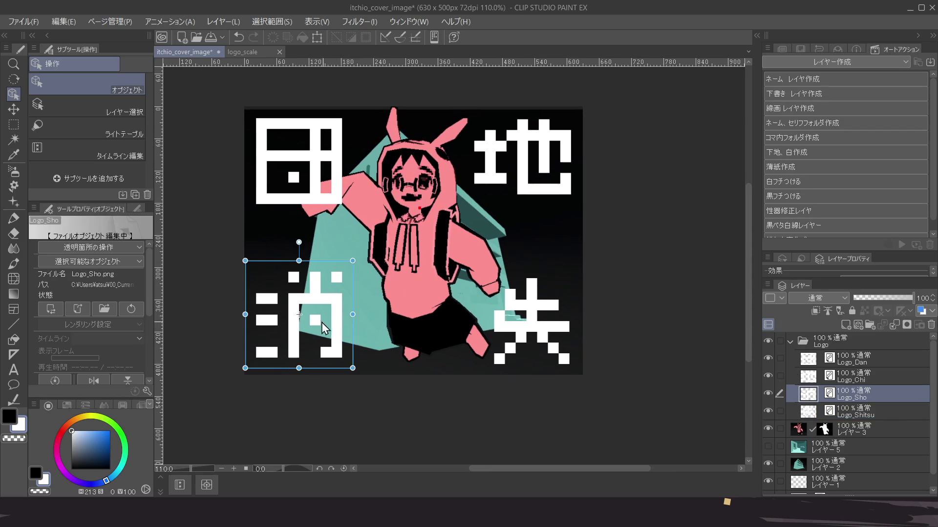
left_click_drag(320, 322, 323, 326)
left_click_drag(481, 299, 468, 297)
left_click(872, 342)
scroll(449, 297, "down", 4)
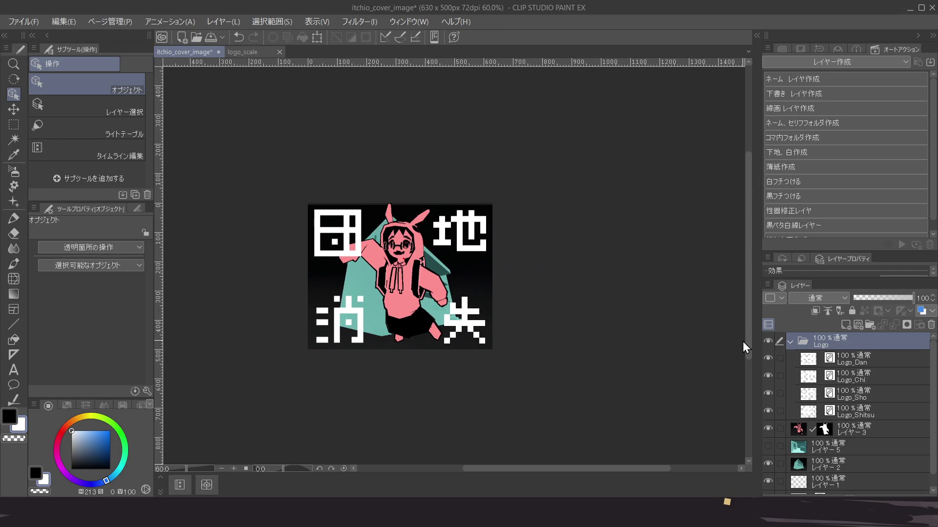
left_click(893, 361)
Nudge 田 slightly right-down and 地 slightly left-down, then save the cover
scroll(354, 247, "up", 1)
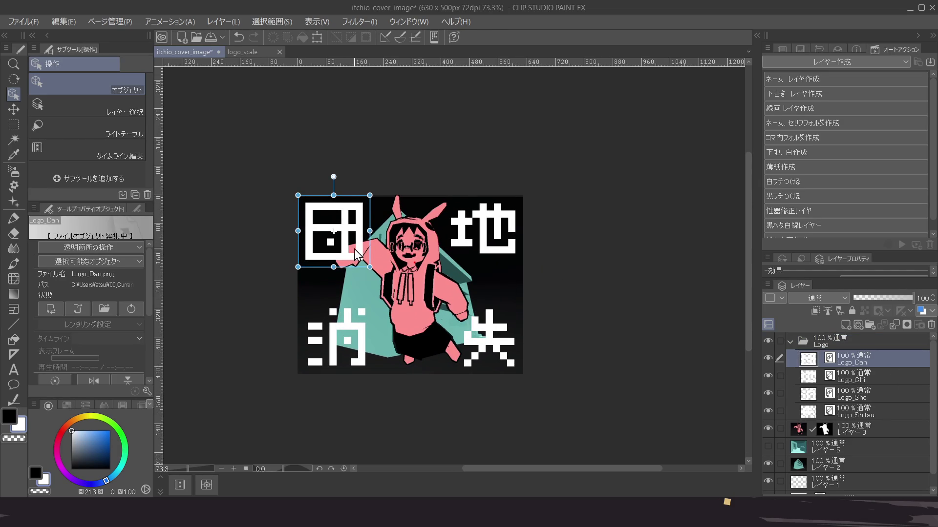
left_click_drag(351, 248, 356, 251)
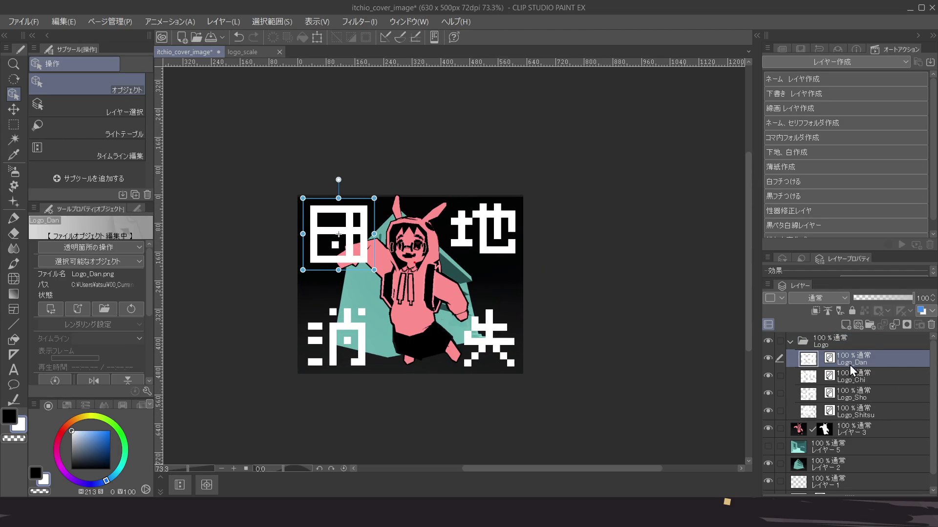
left_click(850, 379)
left_click_drag(500, 246, 493, 251)
left_click(862, 341)
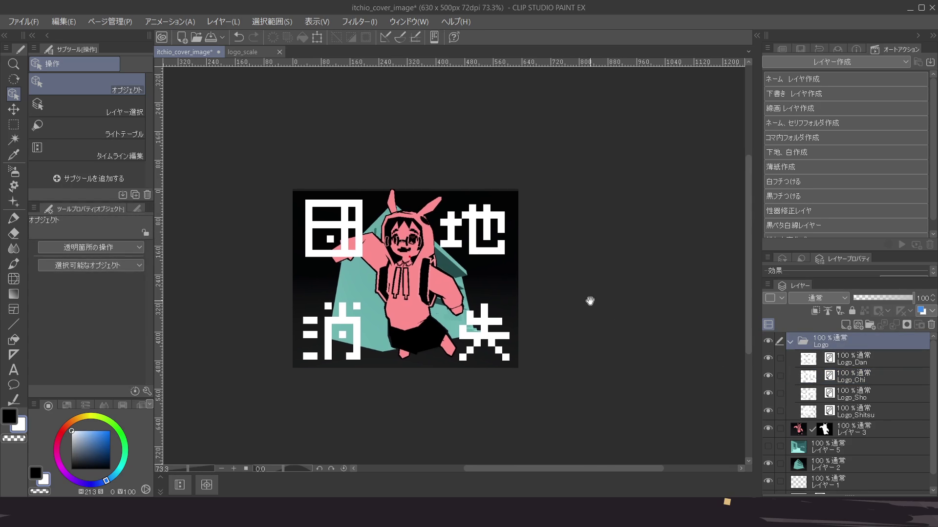
key("ctrl+s")
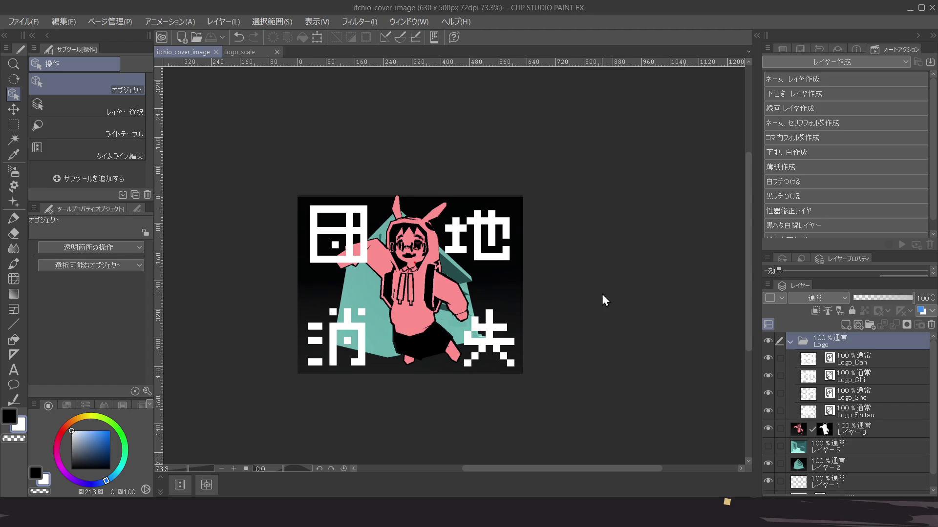
Move the 田 logo up and left, deeper into the top-left corner
scroll(550, 286, "down", 4)
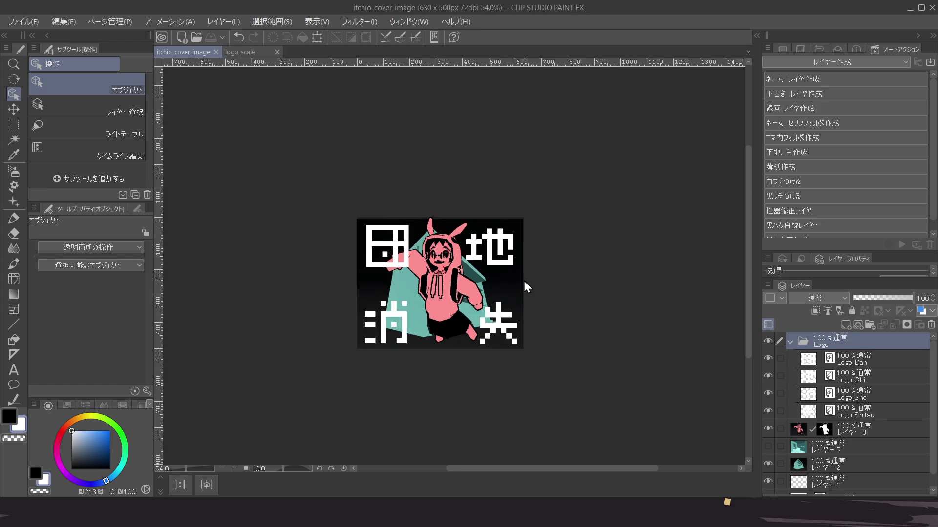
scroll(512, 295, "up", 3)
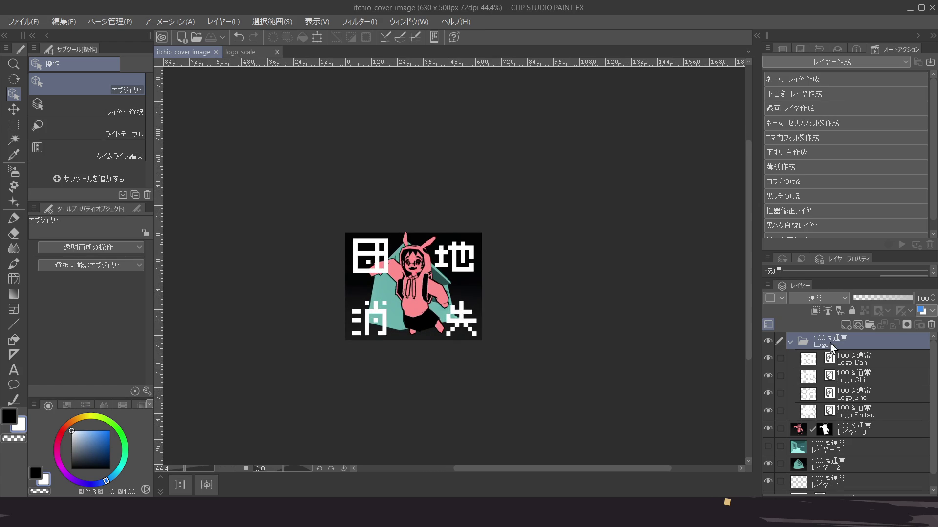
left_click(864, 361)
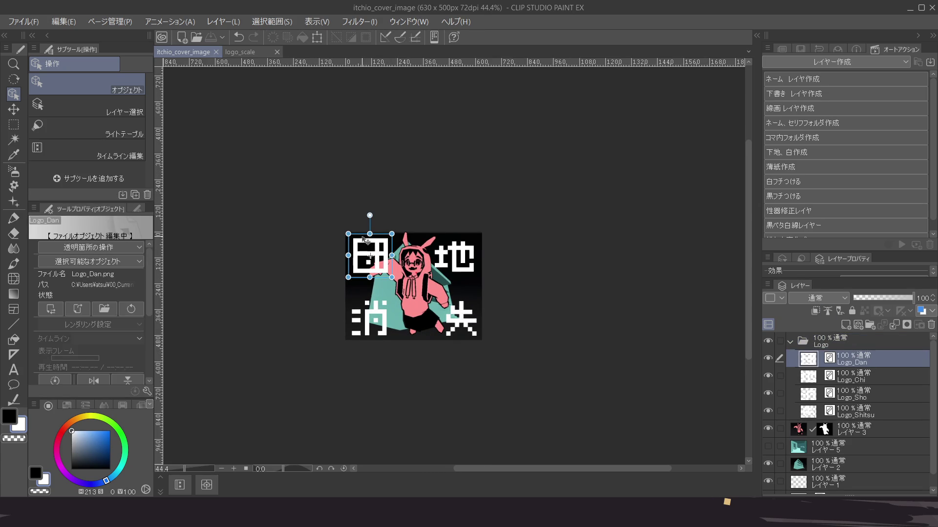
scroll(367, 257, "up", 3)
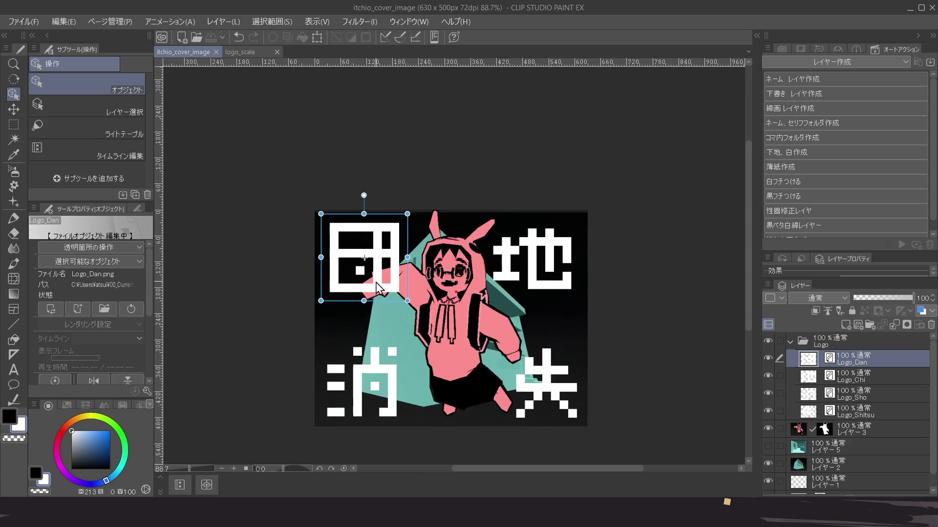
scroll(367, 257, "down", 4)
mouse_move(368, 343)
left_mouse_down()
mouse_move(390, 306)
mouse_move(413, 312)
left_mouse_up()
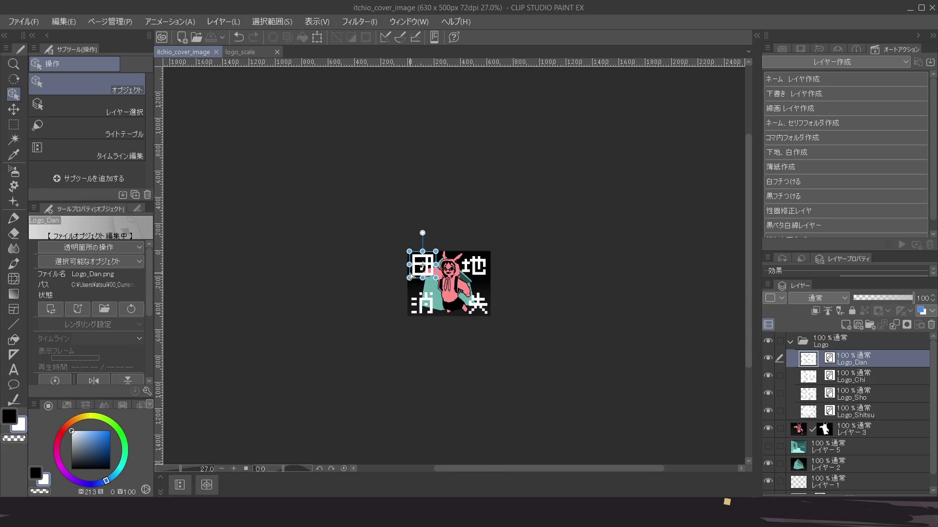
scroll(412, 277, "up", 5)
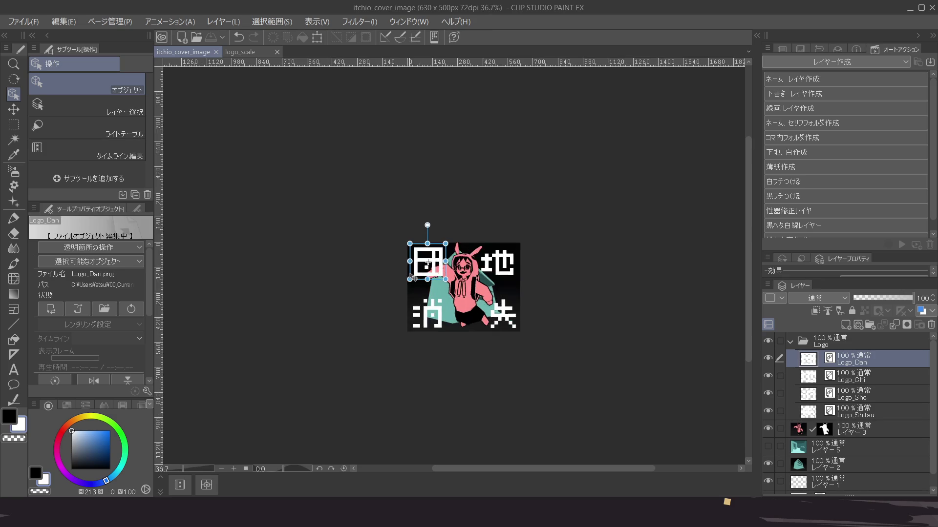
scroll(438, 292, "down", 5)
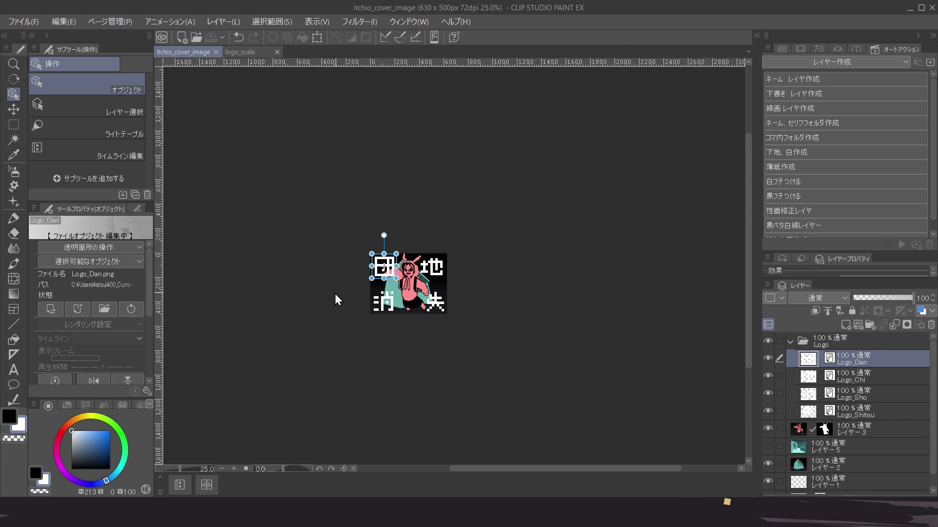
scroll(390, 264, "up", 6)
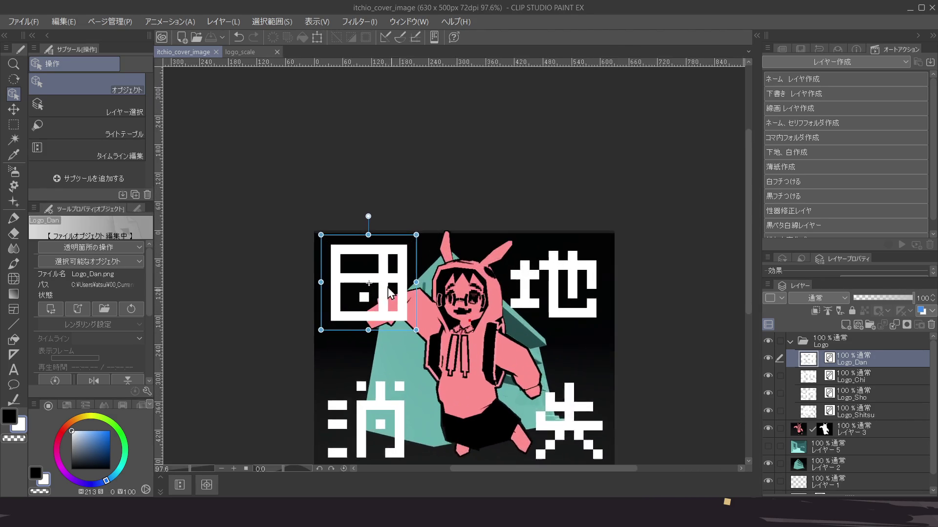
left_click_drag(400, 302, 390, 295)
scroll(389, 295, "down", 3)
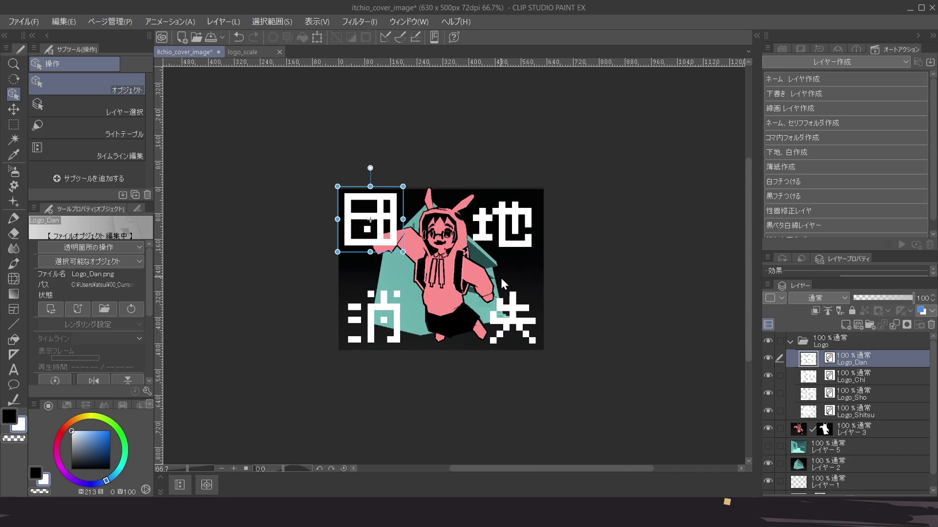
left_click(883, 374)
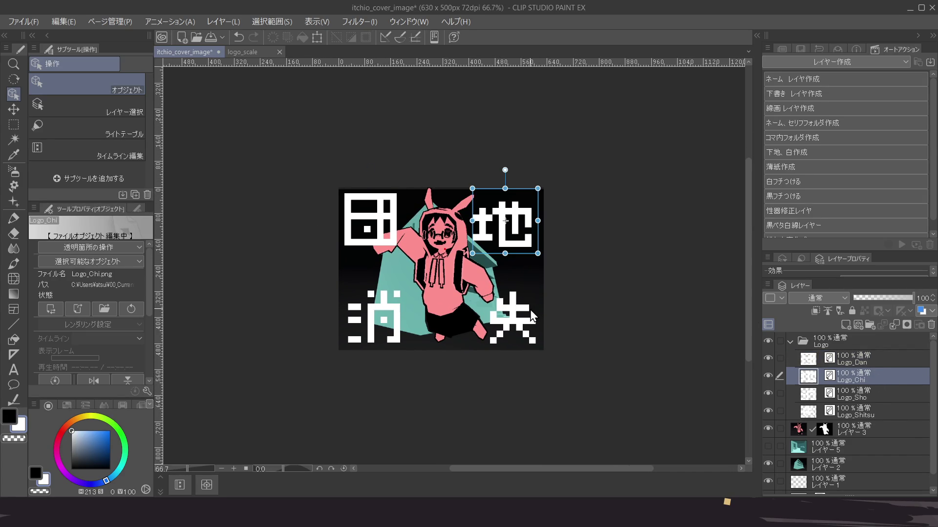
Nudge the 田 logo slightly right-down and the 消 logo slightly right
left_click(859, 362)
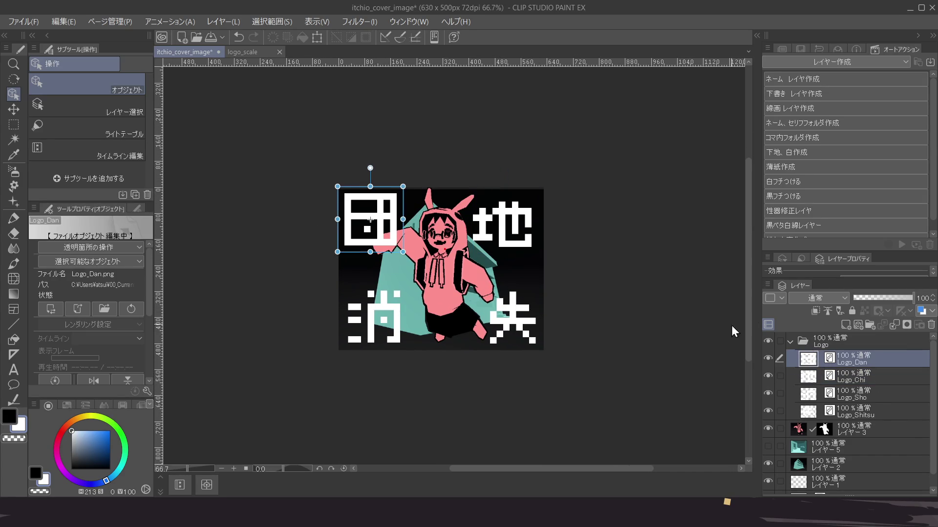
left_click_drag(389, 239, 394, 241)
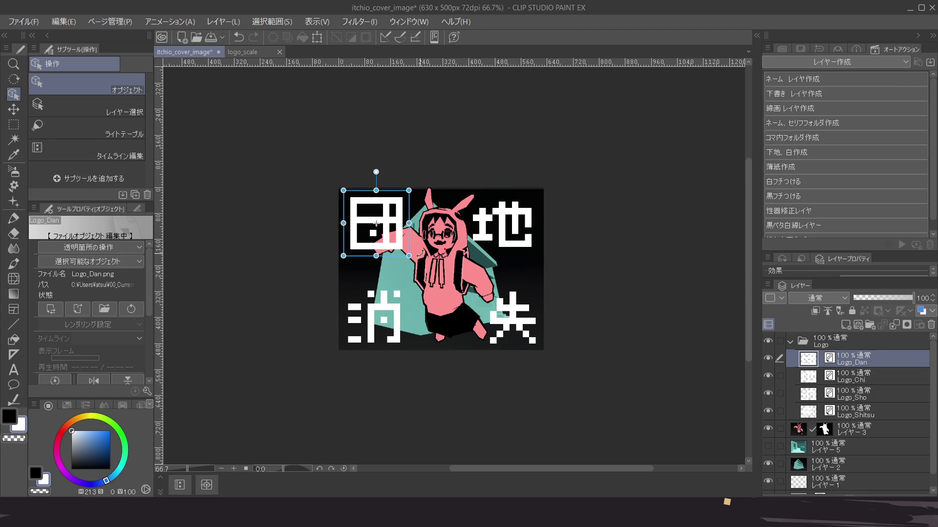
left_click(870, 377)
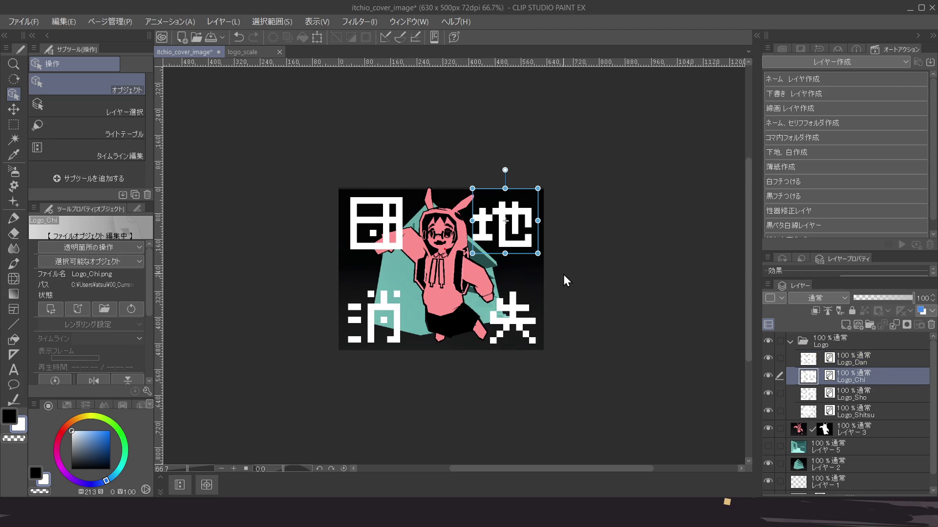
left_click(879, 397)
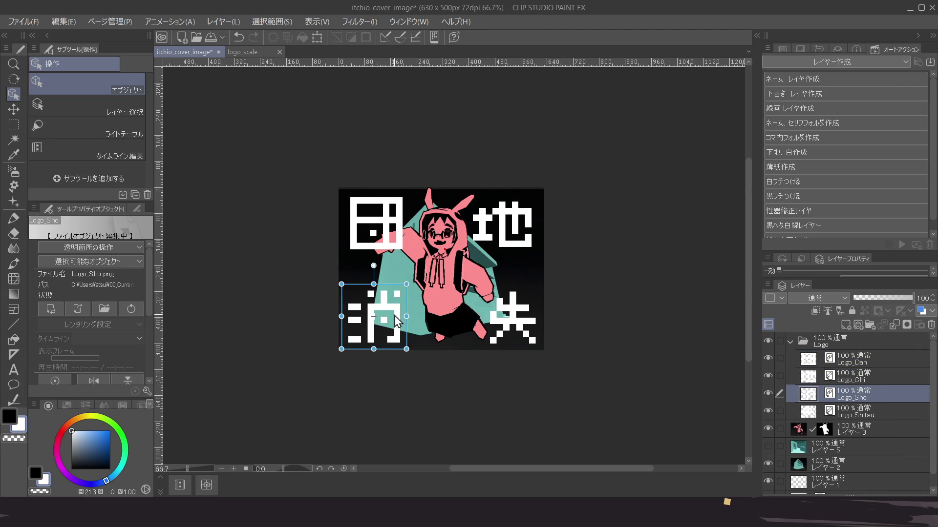
left_click_drag(387, 328, 391, 329)
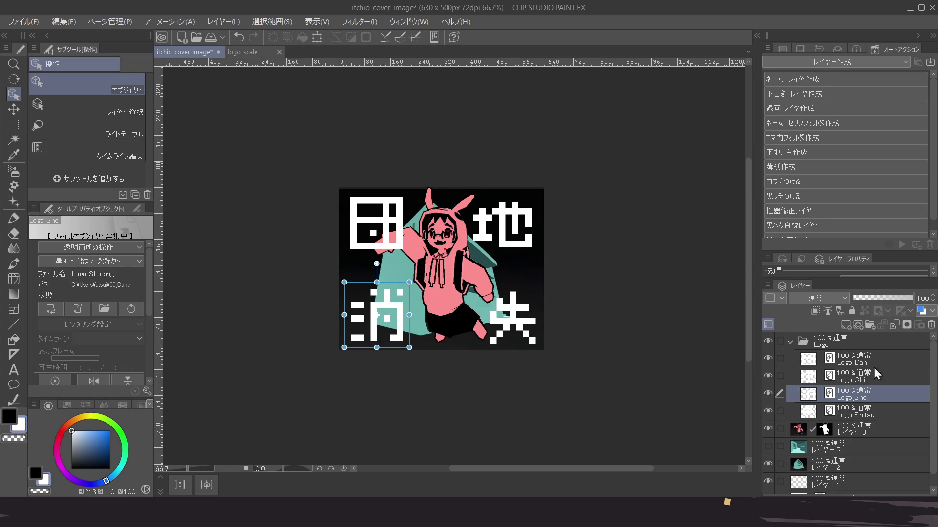
left_click(868, 345)
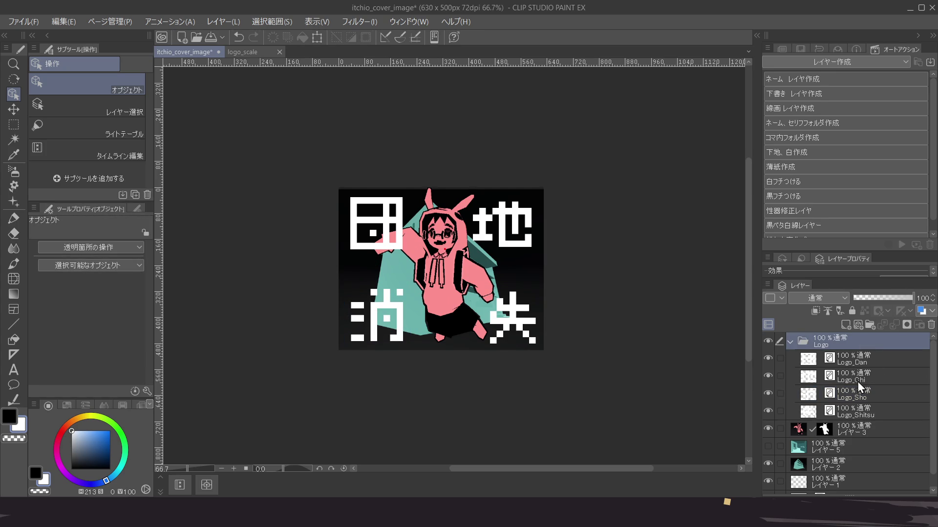
Shift the 失 logo about 13 px left and a couple of pixels down
left_click(855, 411)
left_click_drag(528, 343, 519, 340)
left_click(878, 342)
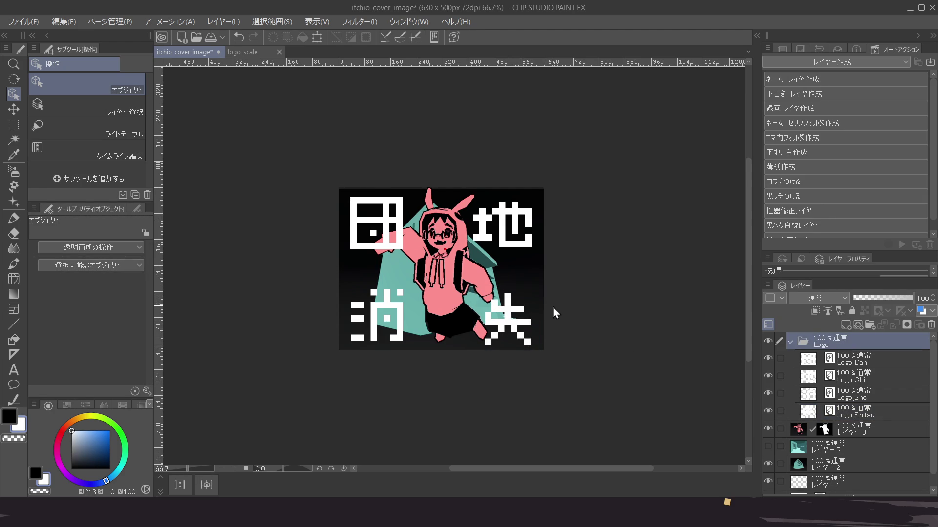
left_click(857, 414)
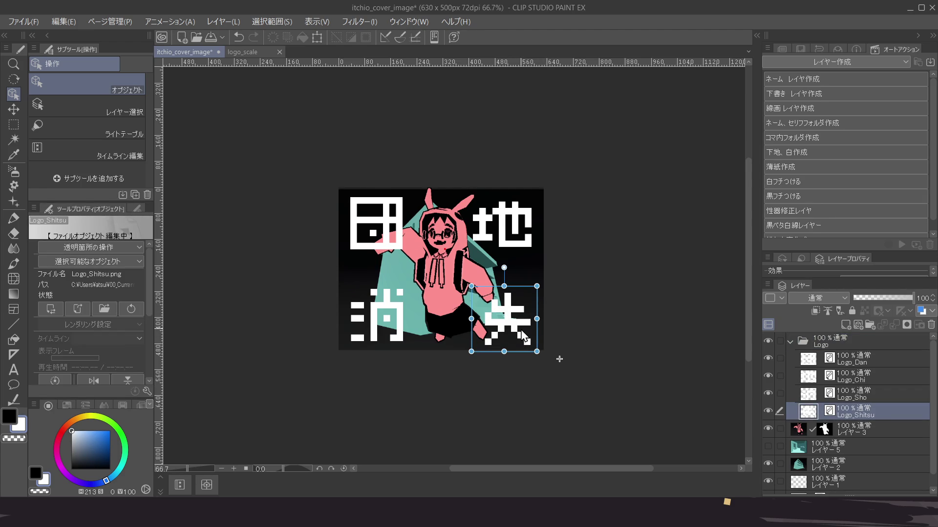
key("Down")
key("Down")
key("Down")
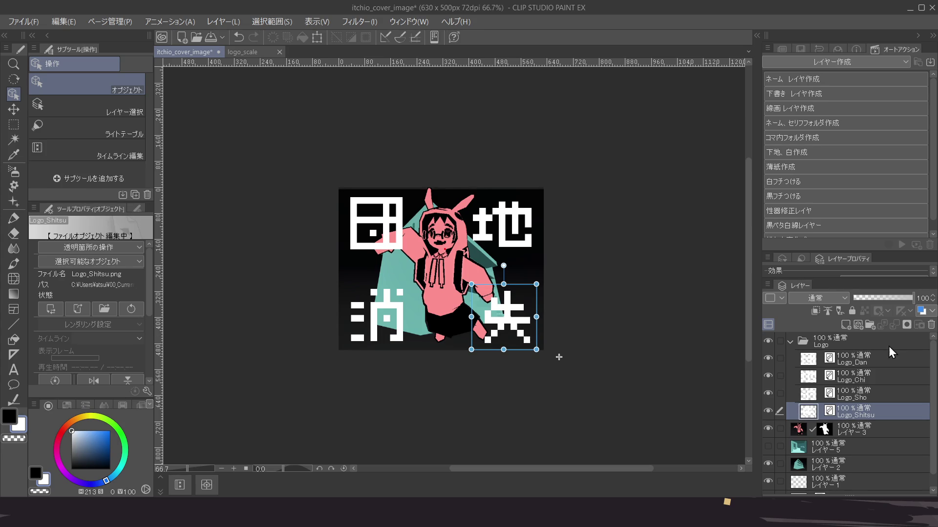
left_click(888, 345)
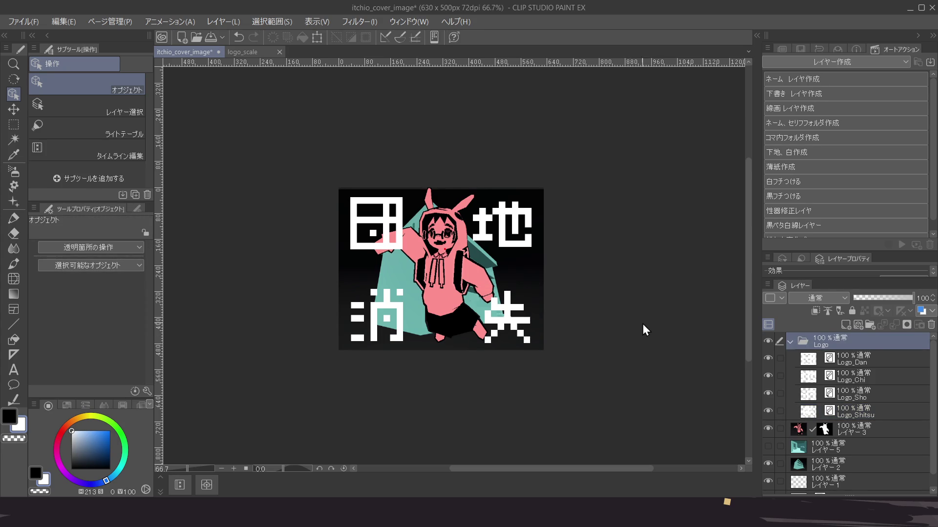
left_click(874, 415)
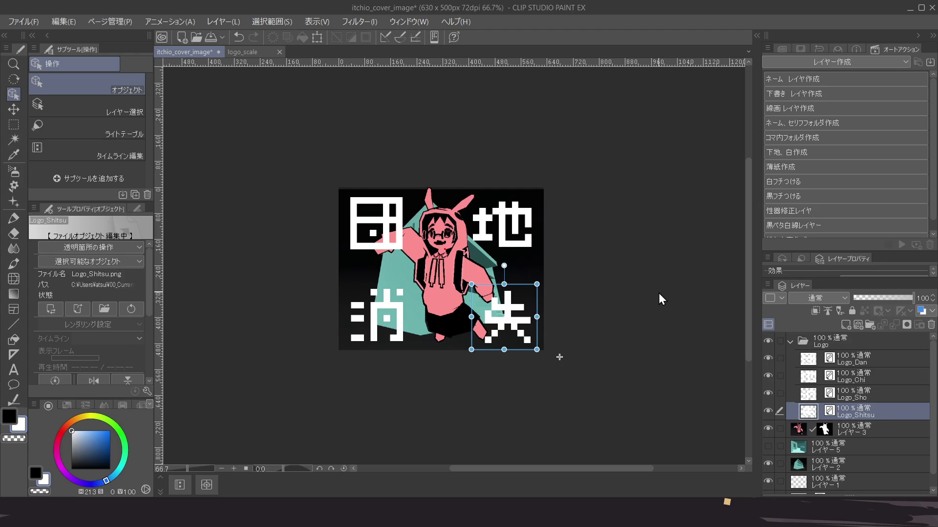
left_click(881, 343)
scroll(547, 278, "down", 3)
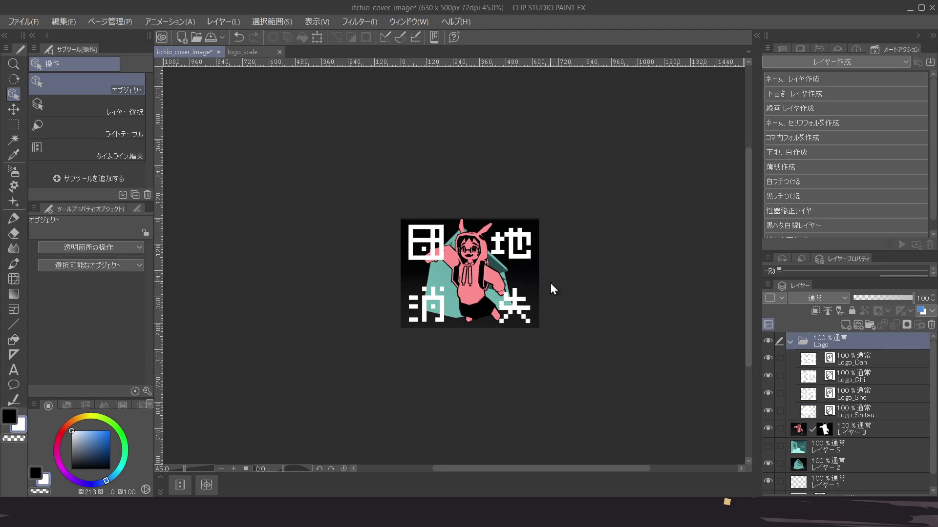
Save the cover, collapse the Logo folder, and hide the character layer to compare
left_click_drag(557, 323, 552, 318)
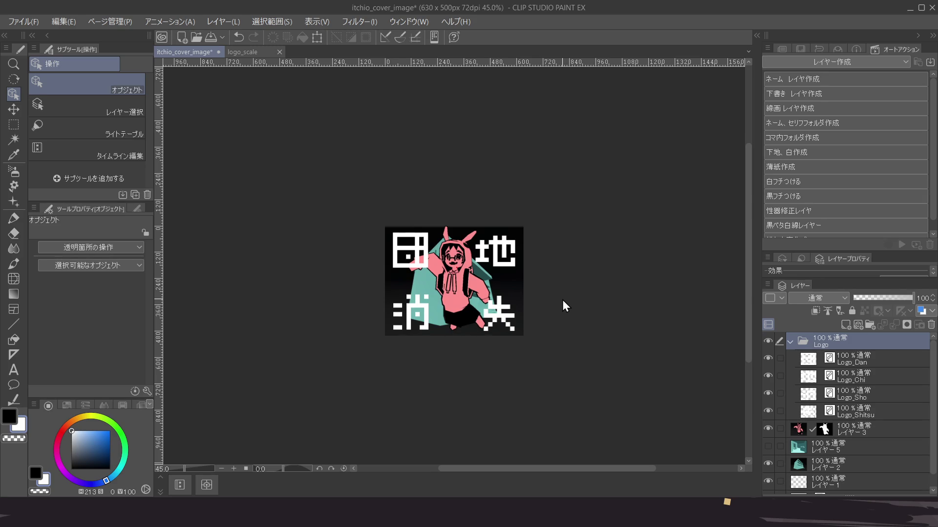
scroll(562, 300, "up", 2)
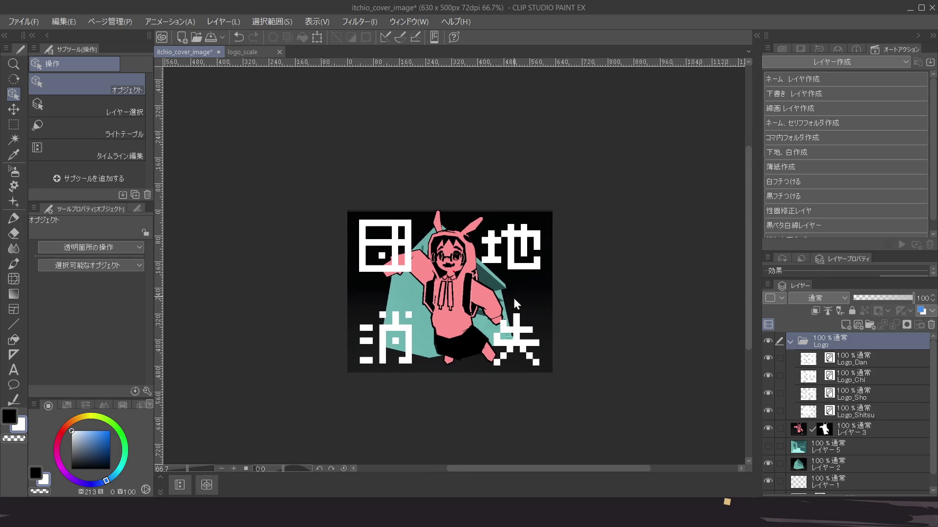
key("ctrl+s")
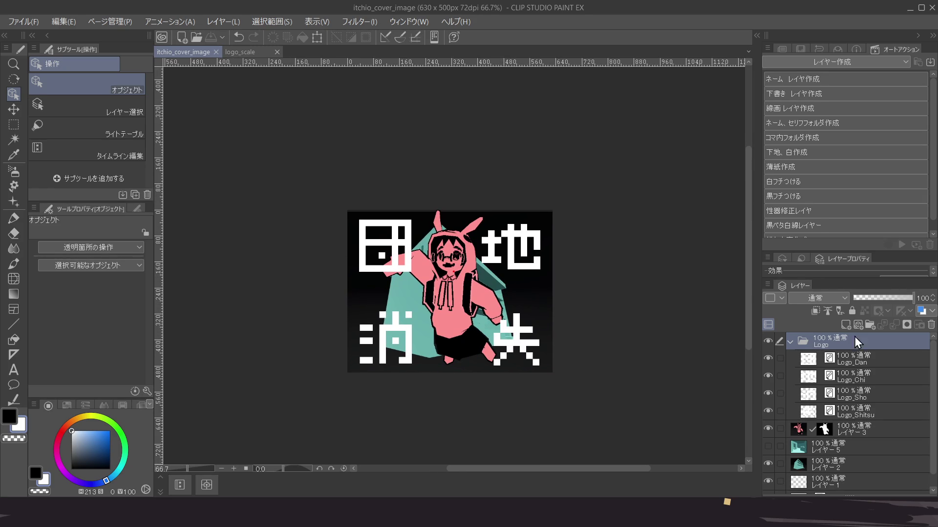
left_click(789, 342)
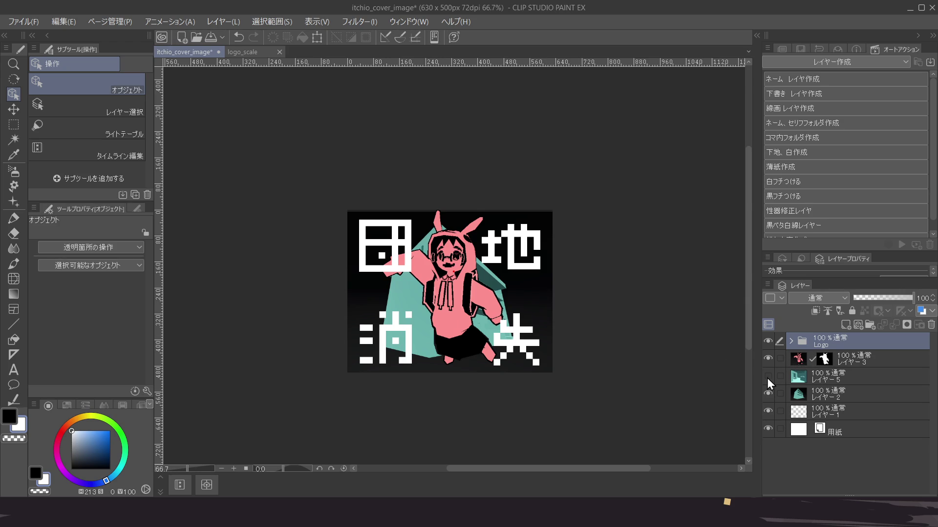
left_click(765, 357)
Show the character layer again and add a Hue/Saturation/Luminosity correction layer above レイヤー 2
left_click(765, 357)
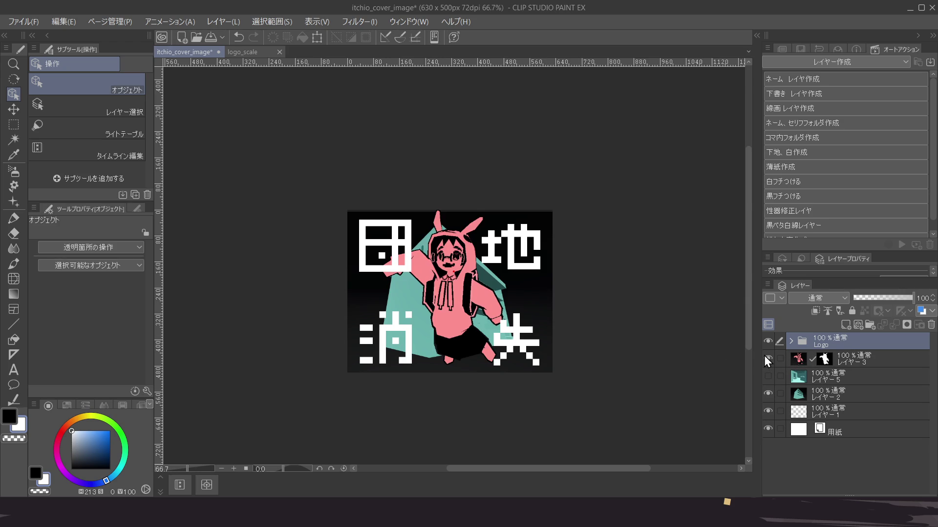
left_click(872, 361)
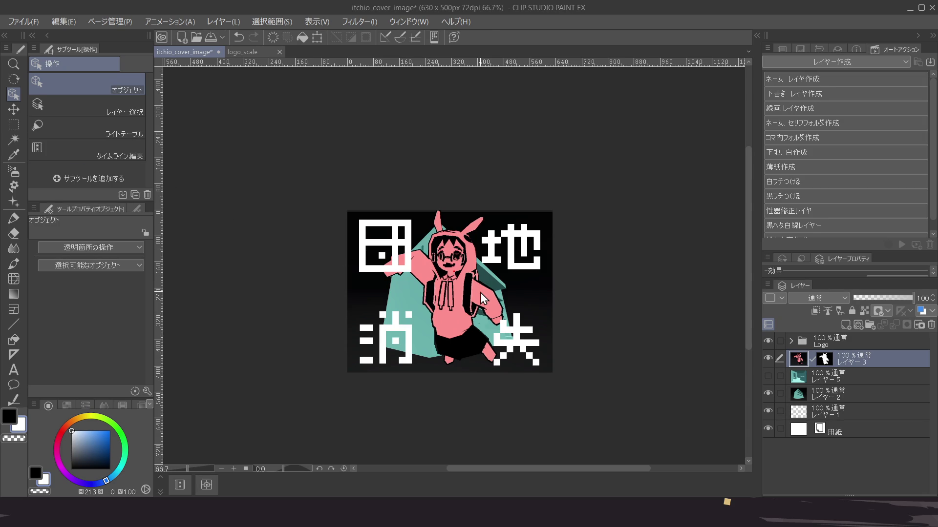
left_click(855, 392)
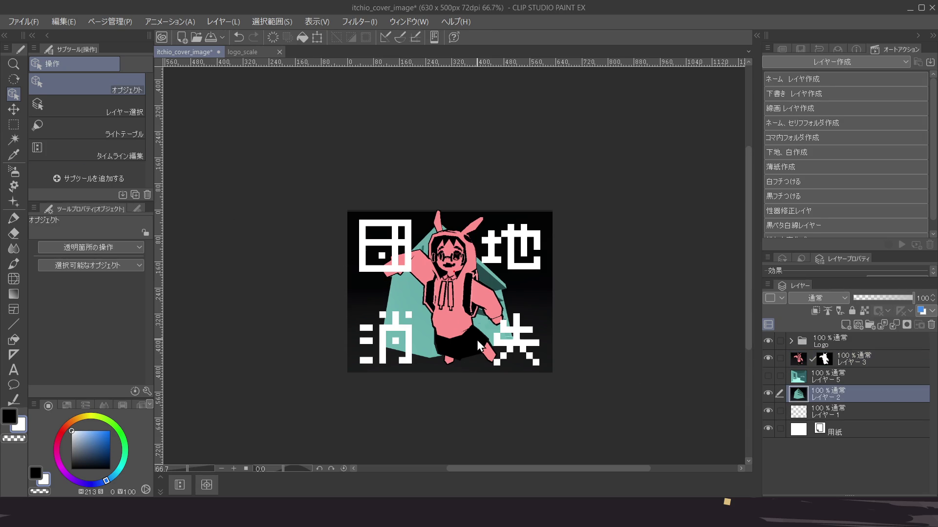
left_click_drag(477, 340, 478, 319)
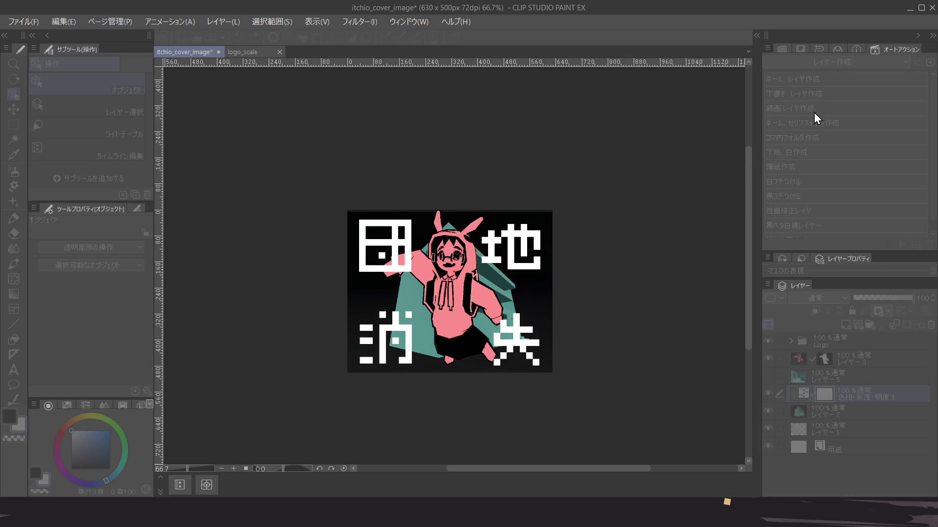
key("Return")
Inspect the recoloured background up close, then save the itchio_cover_image document
scroll(581, 229, "down", 2)
scroll(578, 230, "up", 3)
scroll(570, 233, "down", 2)
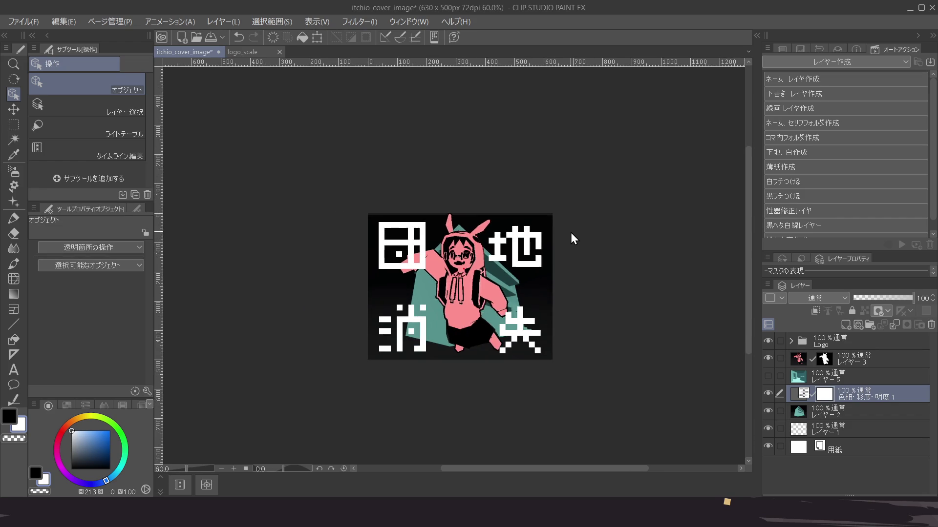
mouse_move(561, 267)
left_mouse_down()
mouse_move(543, 266)
mouse_move(559, 255)
mouse_move(559, 265)
left_mouse_up()
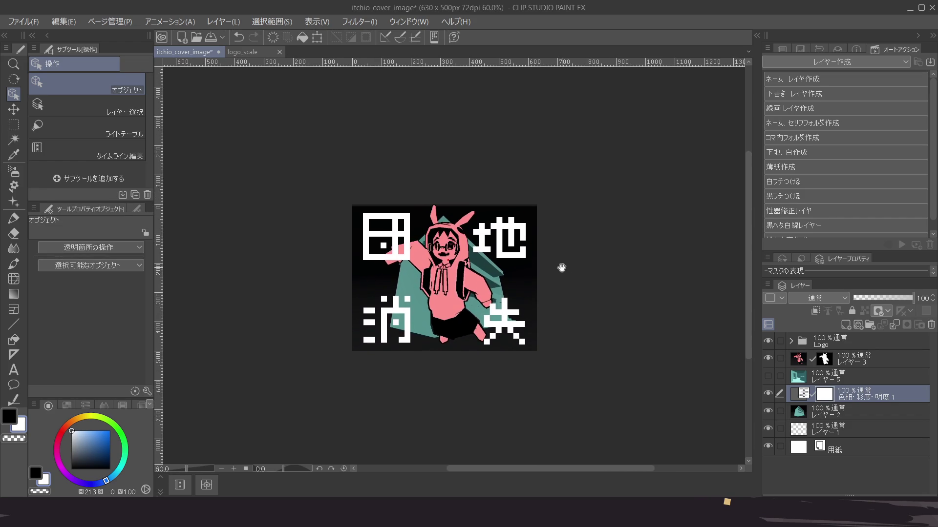
scroll(559, 265, "down", 2)
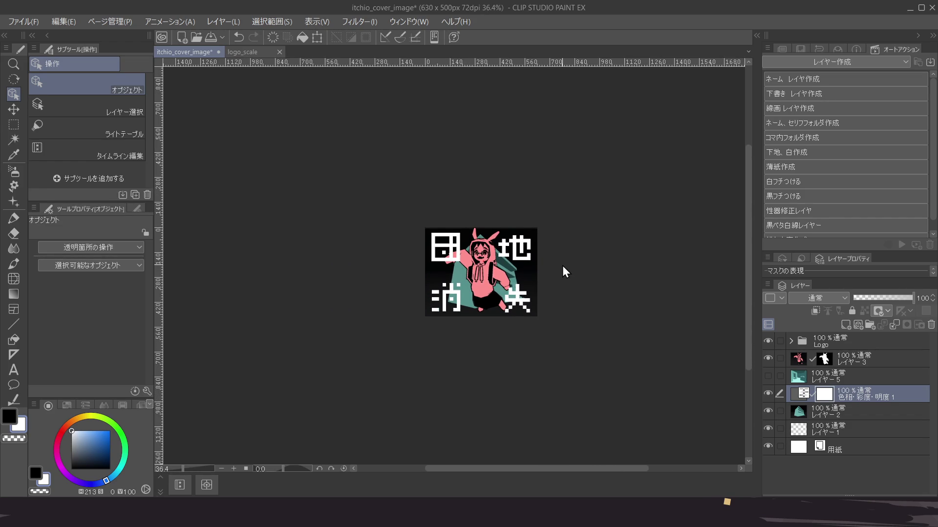
scroll(562, 272, "up", 3)
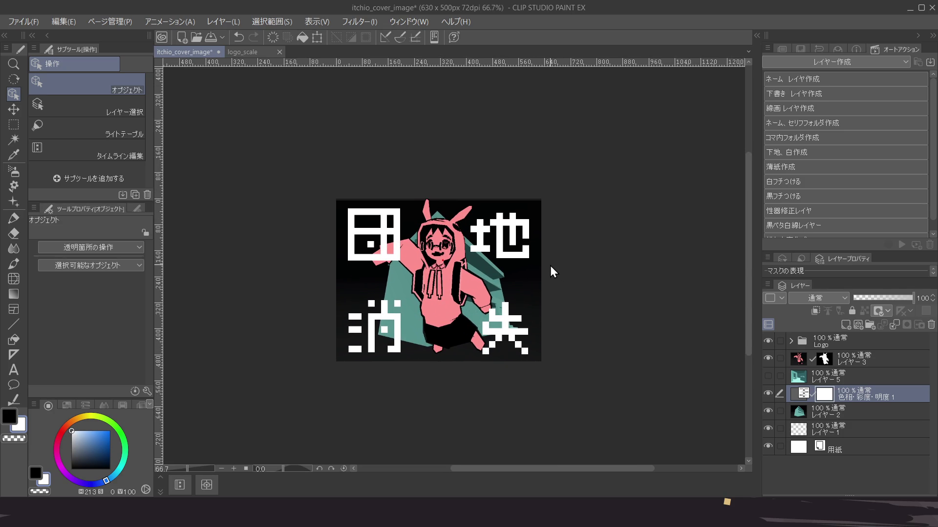
key("ctrl+s")
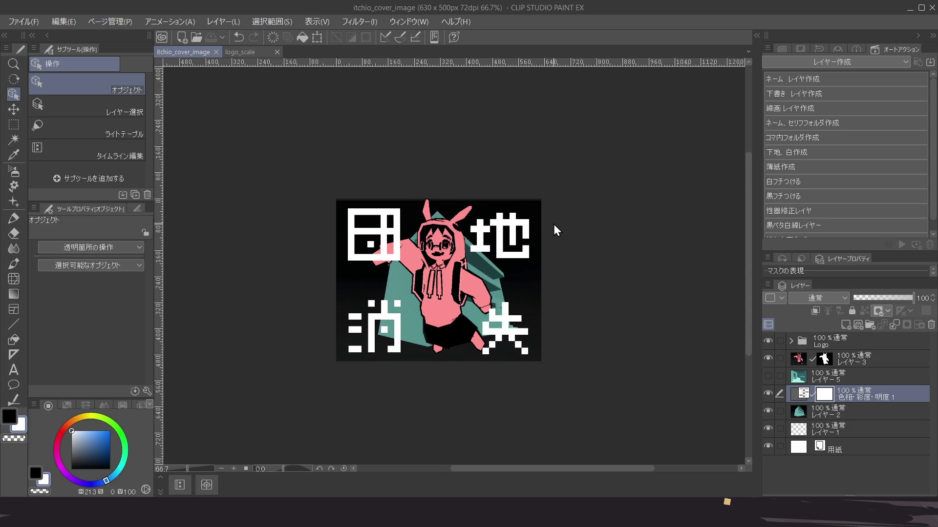
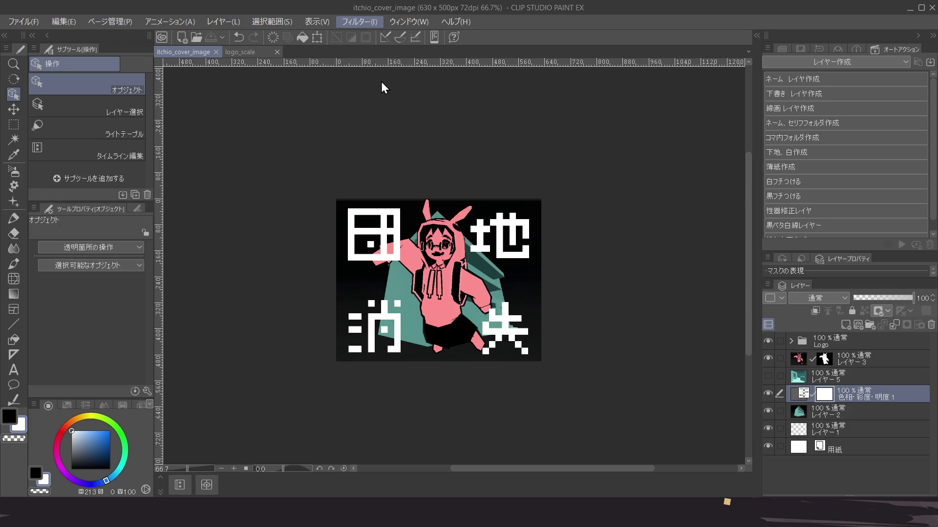
Hide the logo, character and colour-adjustment layers and delete the unused room render レイヤー5
key("Escape")
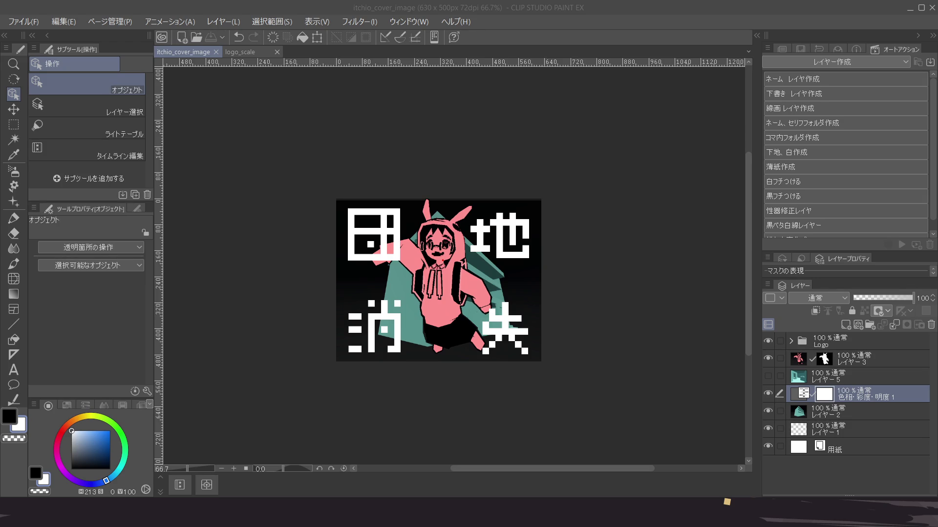
left_click(830, 341)
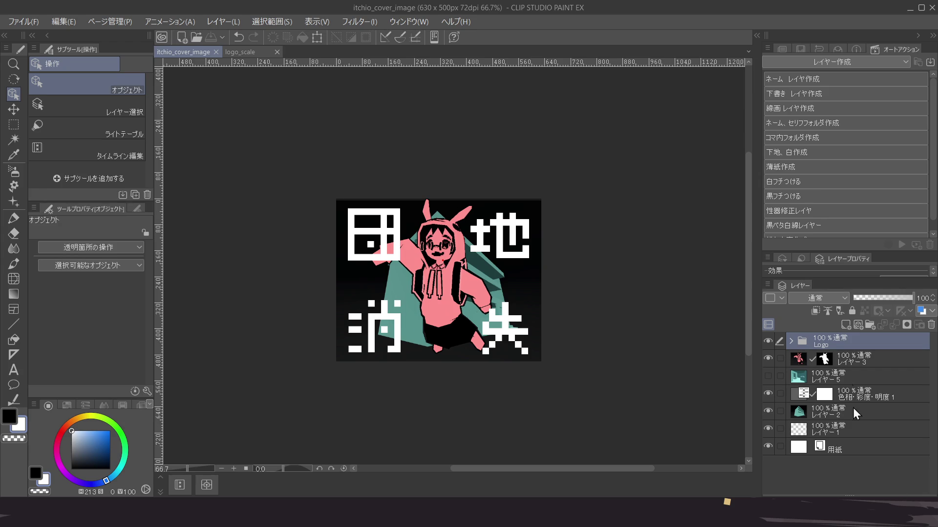
left_click_drag(767, 342, 766, 386)
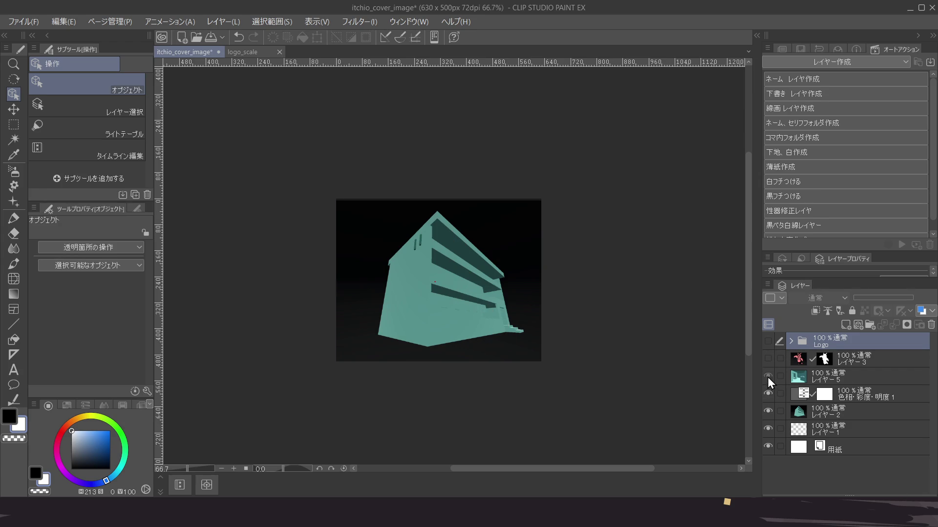
left_click(768, 379)
left_click(877, 373)
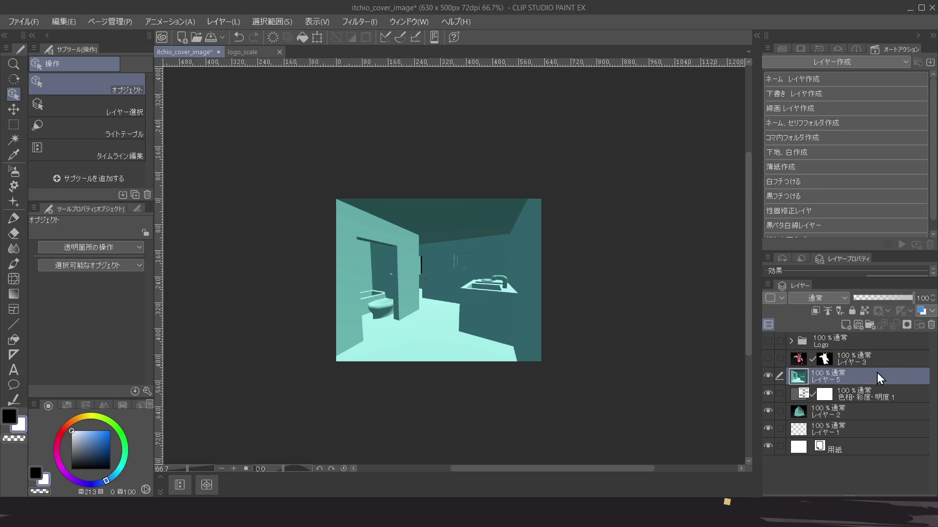
left_click(930, 325)
Delete the empty レイヤー1 and the white paper layer 用紙
left_click(767, 377)
left_click(769, 376)
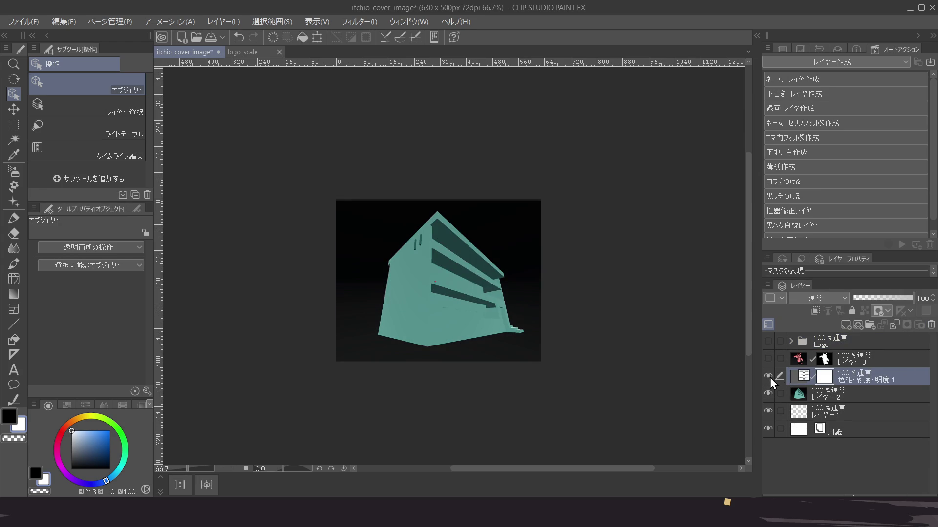
left_click(768, 393)
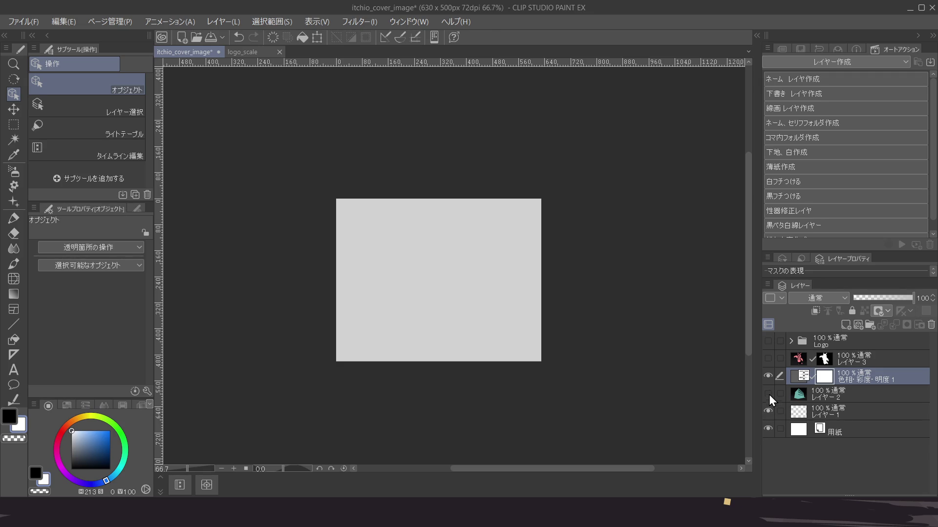
left_click(768, 376)
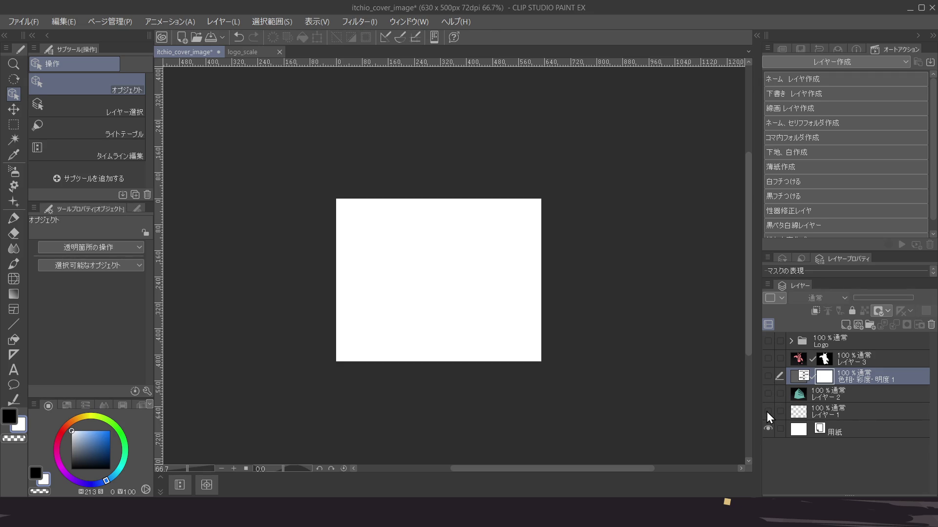
left_click(860, 411)
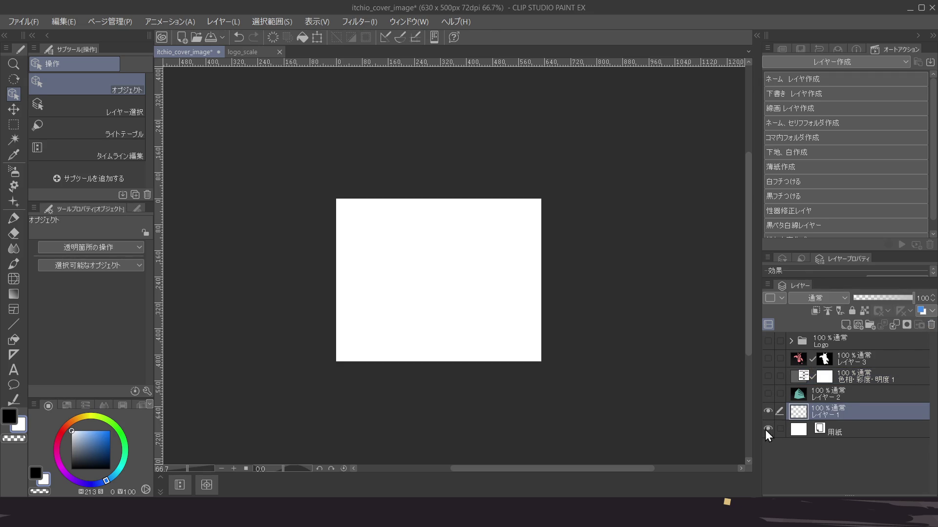
left_click(768, 429)
left_click(932, 325)
left_click(768, 412)
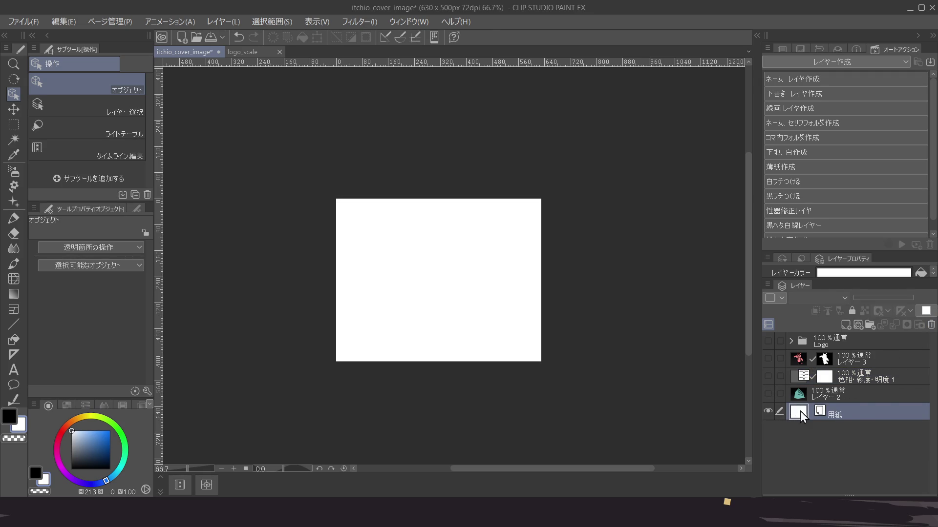
left_click(931, 325)
Leave only the building layer レイヤー2 visible by hiding the character and colour-adjustment layers
left_click(769, 393)
left_click(768, 375)
left_click(768, 358)
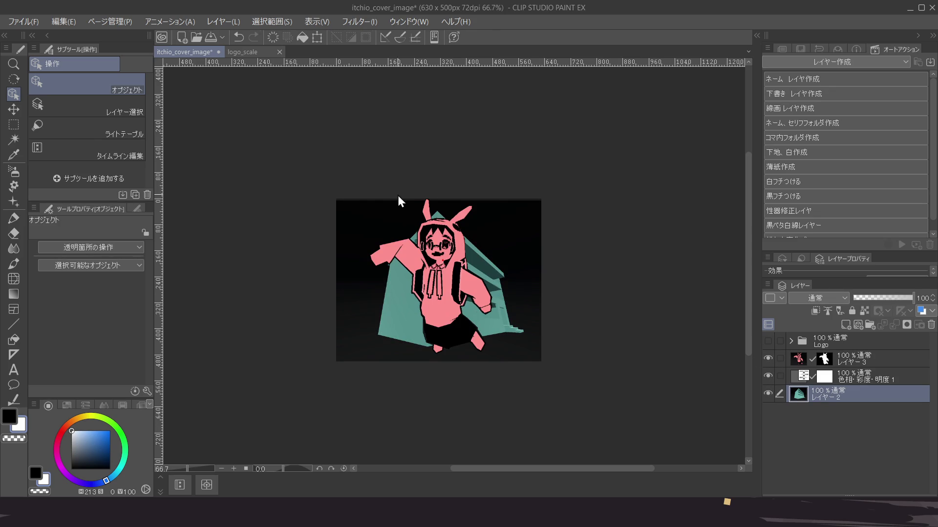
scroll(418, 200, "up", 3)
scroll(418, 200, "up", 6)
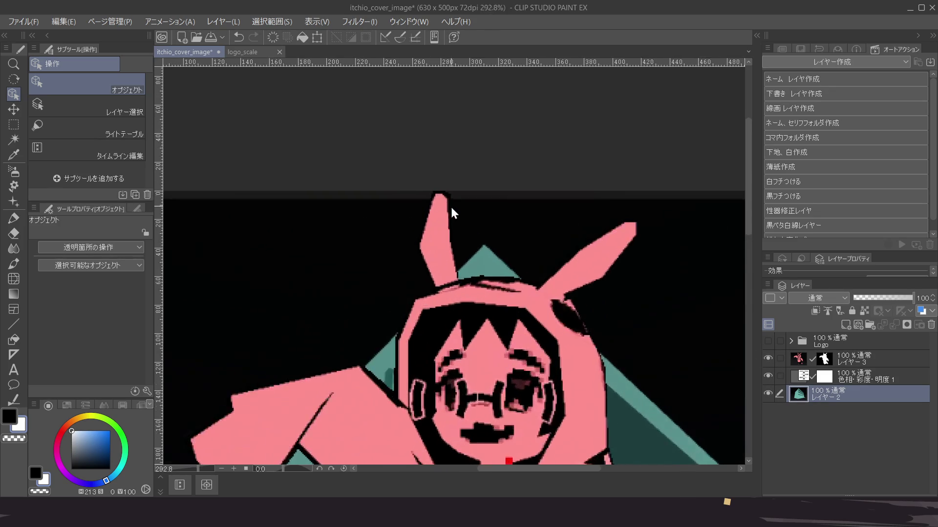
left_click(768, 359)
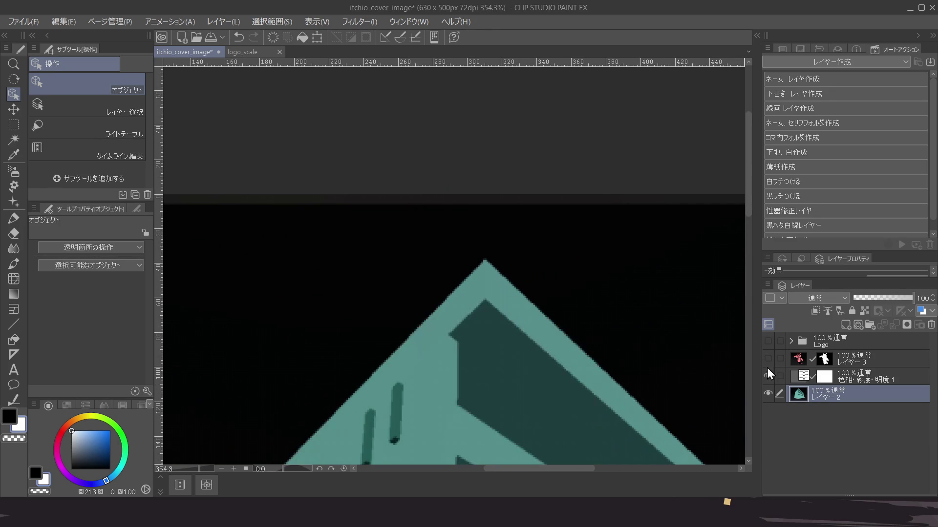
left_click(771, 376)
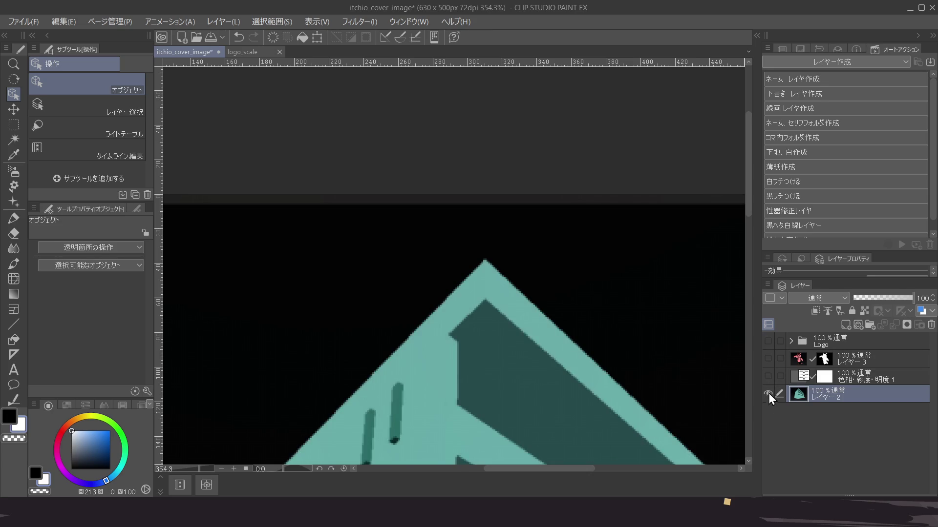
scroll(355, 262, "down", 6)
scroll(371, 298, "down", 2)
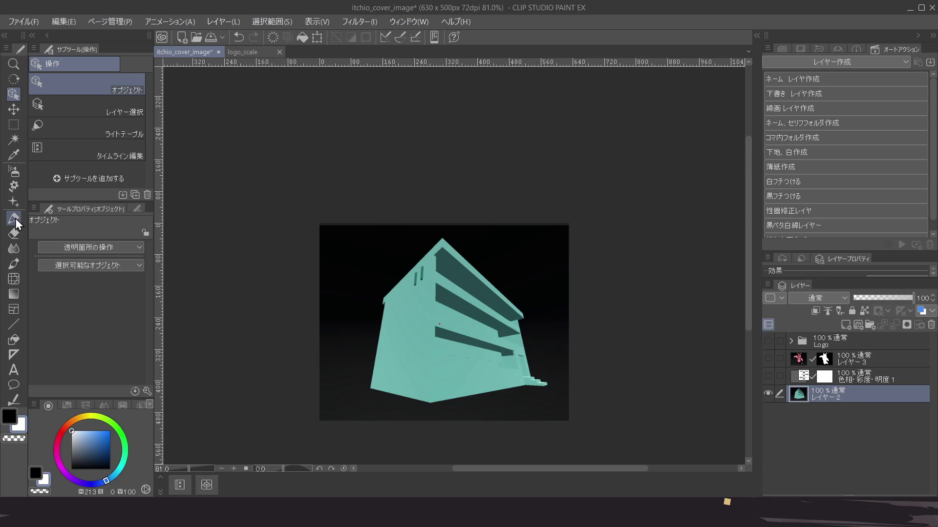
left_click(8, 121)
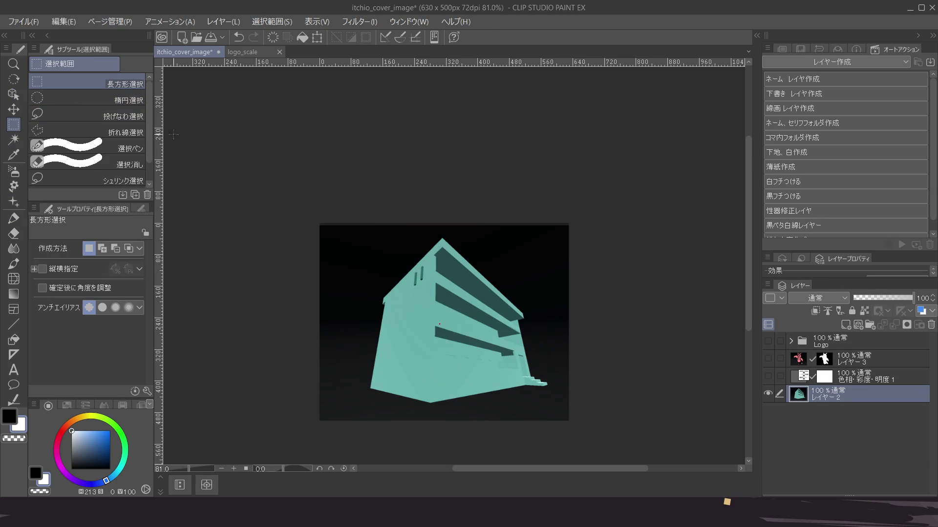
Fill the thin strip along the canvas top with black and deselect
left_click_drag(351, 218, 637, 230)
key("Delete")
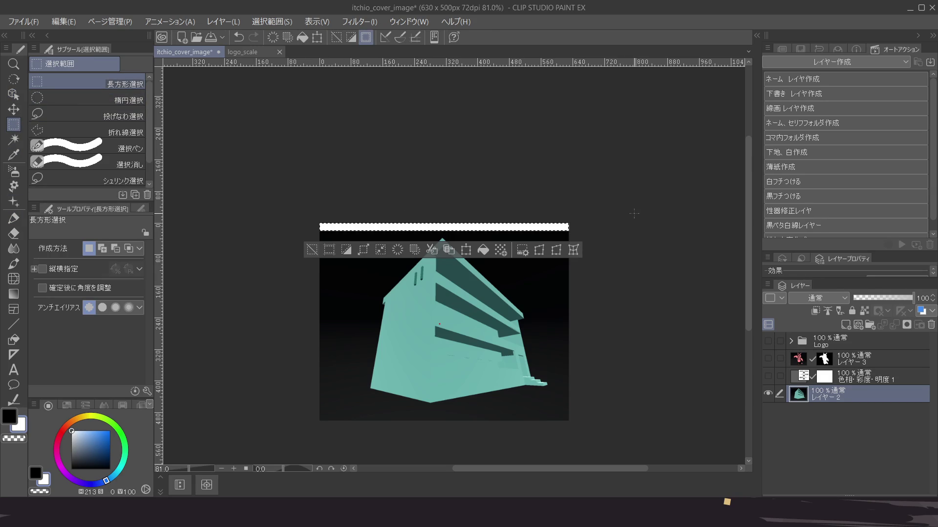
key("ctrl+z")
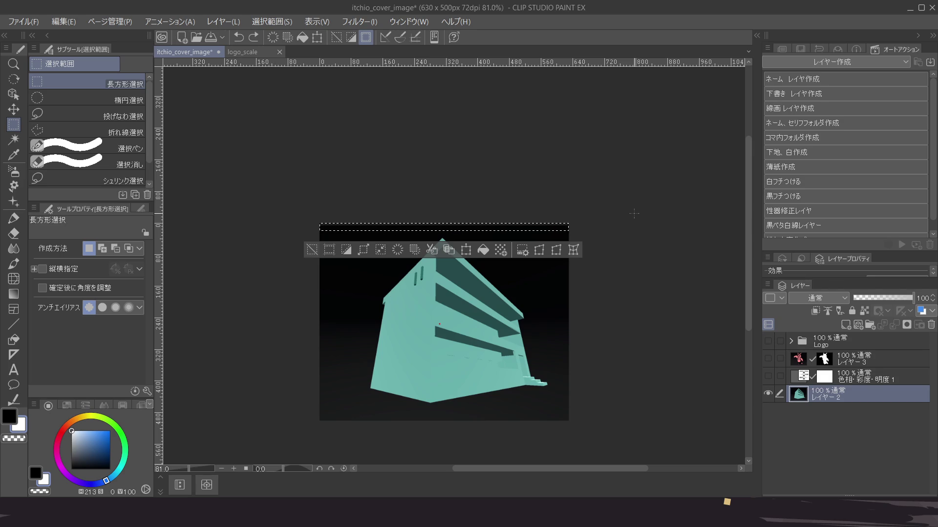
key("x")
key("alt+BackSpace")
key("ctrl+d")
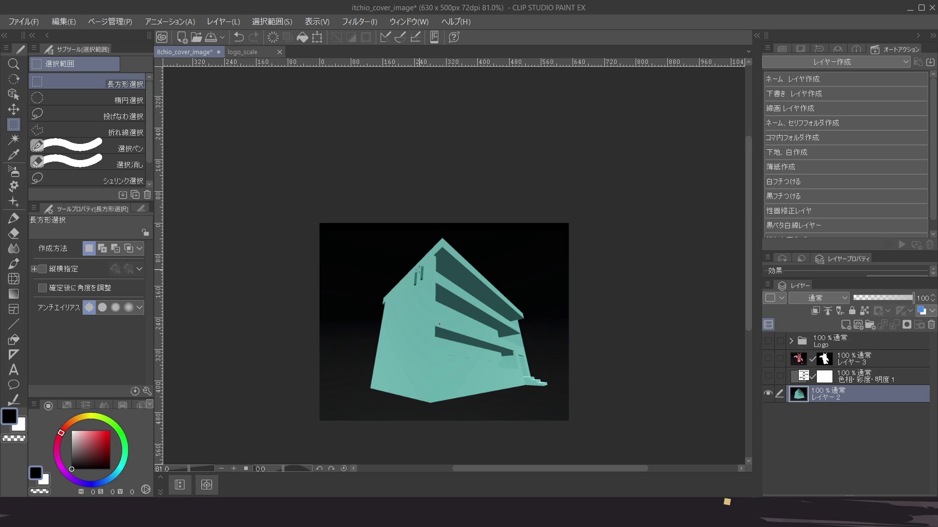
Show the colour-adjustment layer, character layer and Logo folder again
scroll(462, 241, "up", 2)
scroll(462, 241, "up", 4)
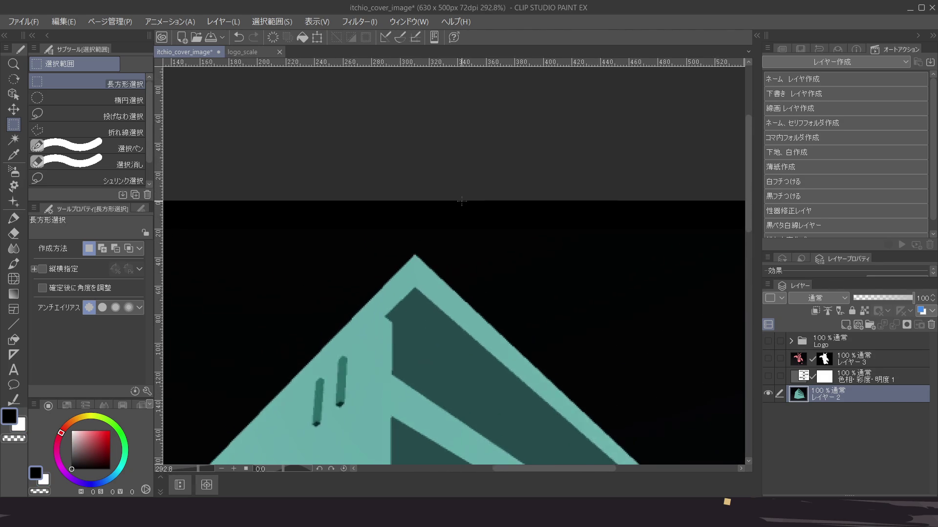
scroll(435, 274, "down", 3)
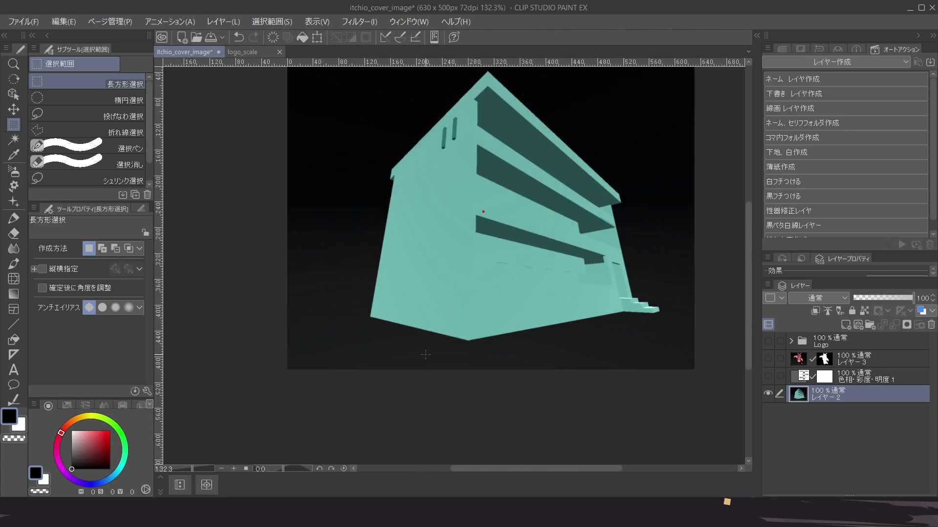
left_click_drag(493, 301, 480, 321)
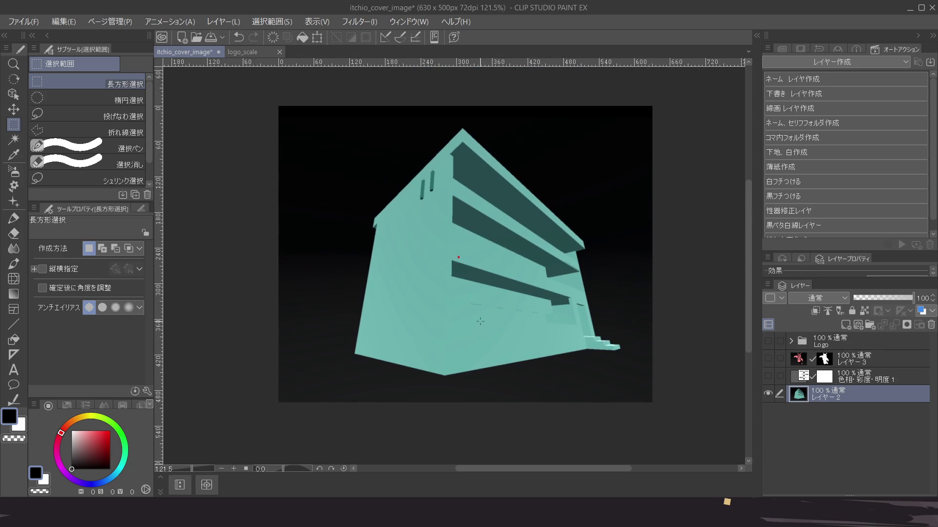
left_click(768, 376)
left_click(768, 359)
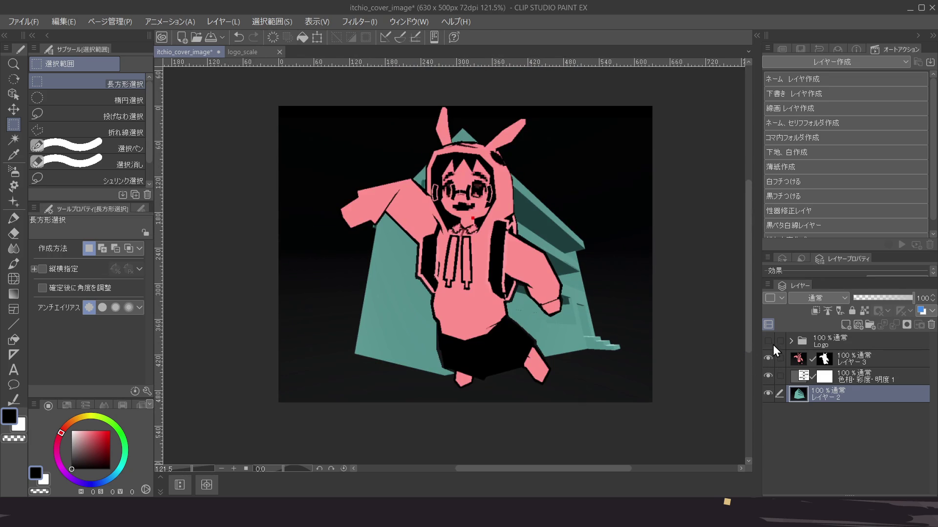
left_click(768, 341)
Select all the layers from the Logo folder down and group them into a folder
left_click(840, 341)
left_click(852, 388, "shift")
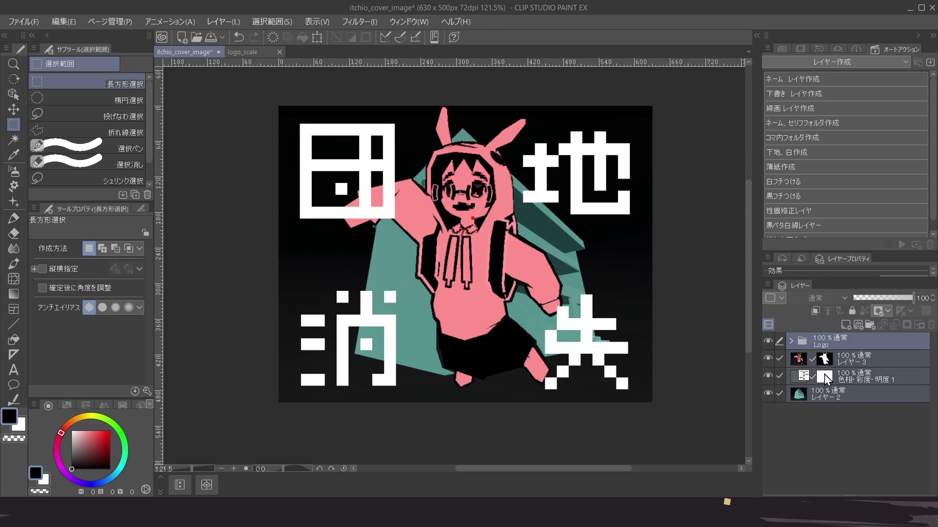
key("ctrl+g")
Collapse the All folder, create a merged layer of the whole image, and paste two extra copies
left_click(790, 342)
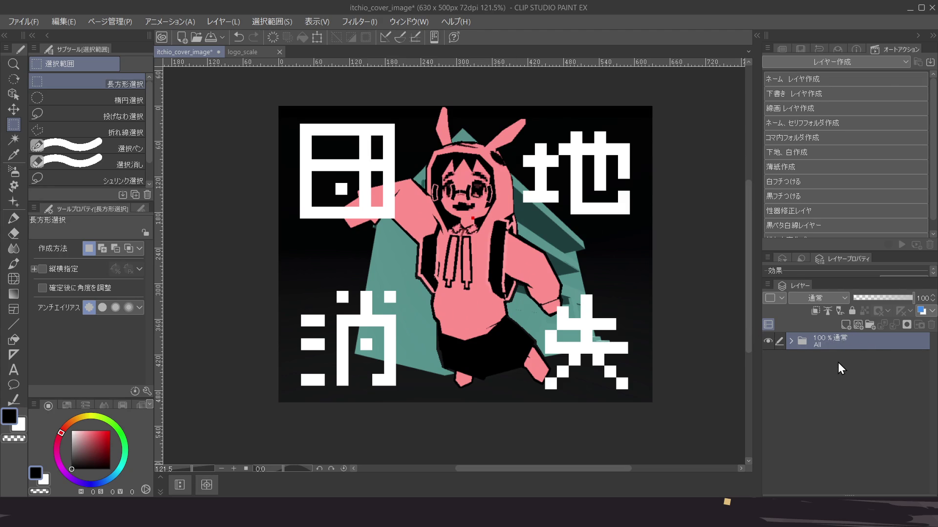
key("ctrl+shift+alt+e")
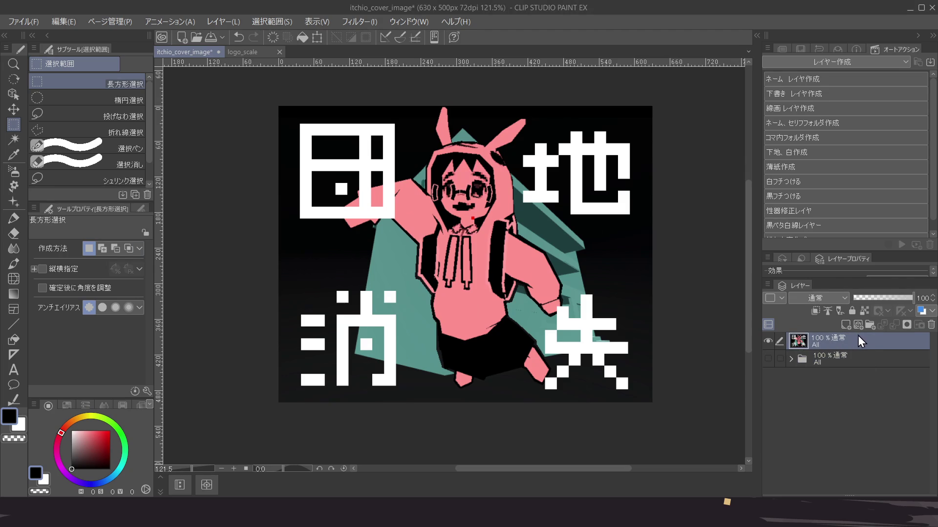
key("ctrl+v")
key("ctrl+v")
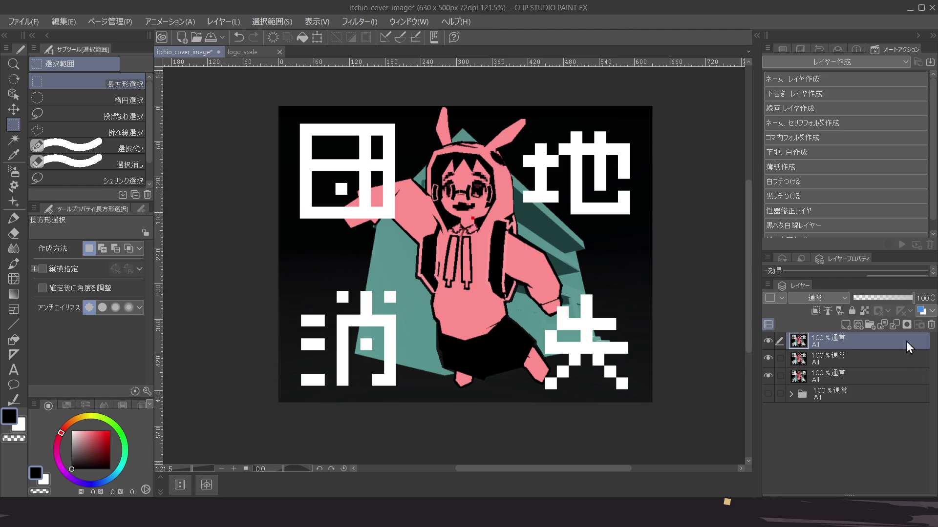
Fill a new layer with pure red, set it to Multiply, and merge it into the top artwork copy
left_click(845, 326)
left_click_drag(94, 439, 248, 312)
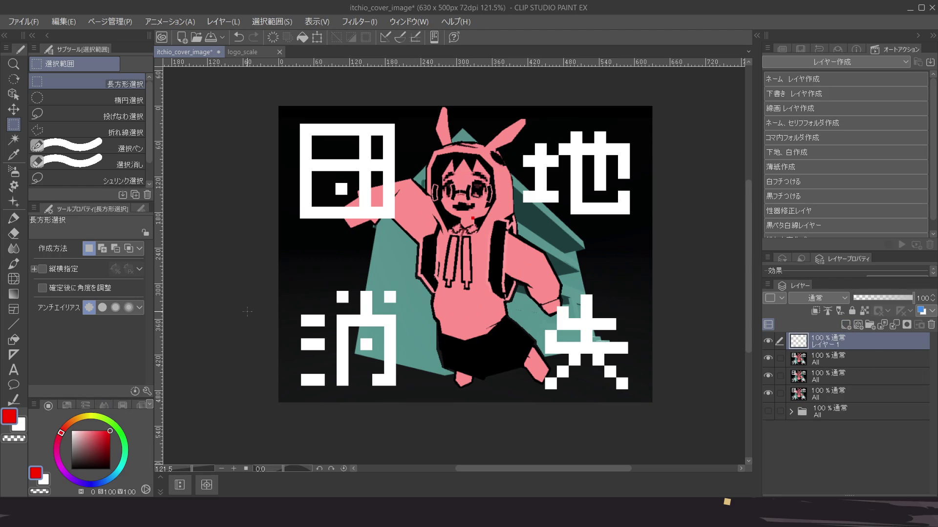
key("alt+BackSpace")
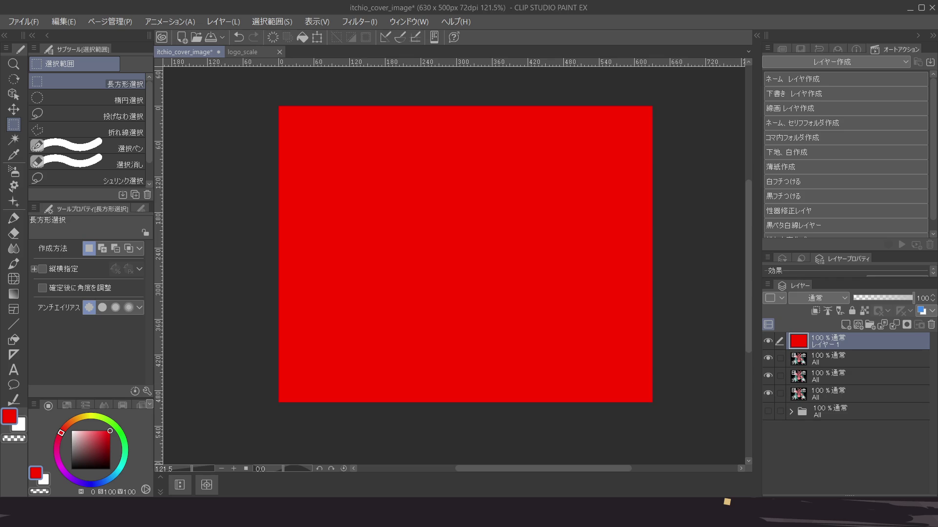
left_click(815, 298)
left_click(863, 321)
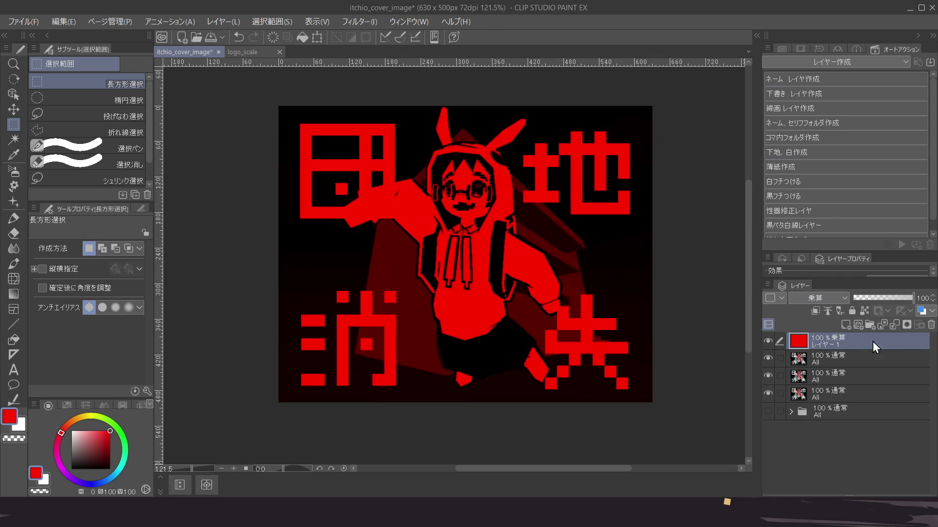
key("ctrl+e")
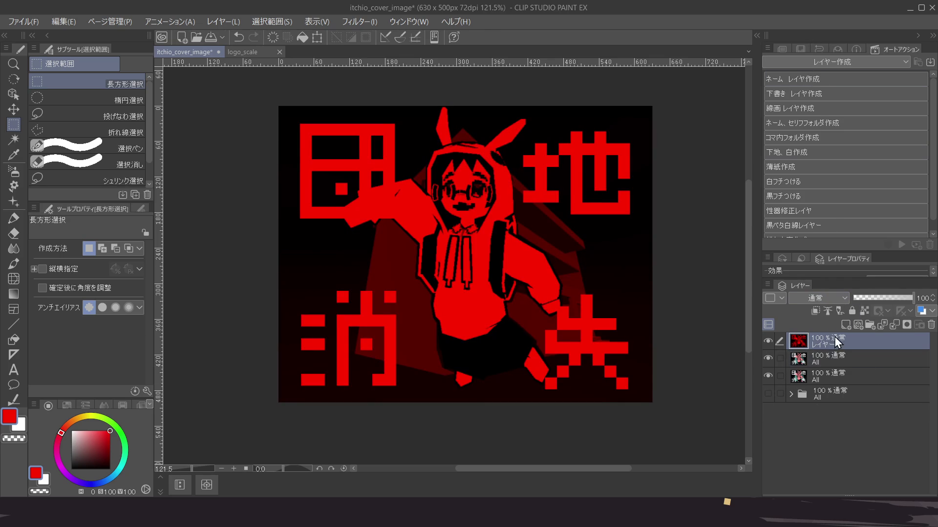
Duplicate the lowest artwork copy, hide the red channel layer, and add a blank layer
left_click(854, 360)
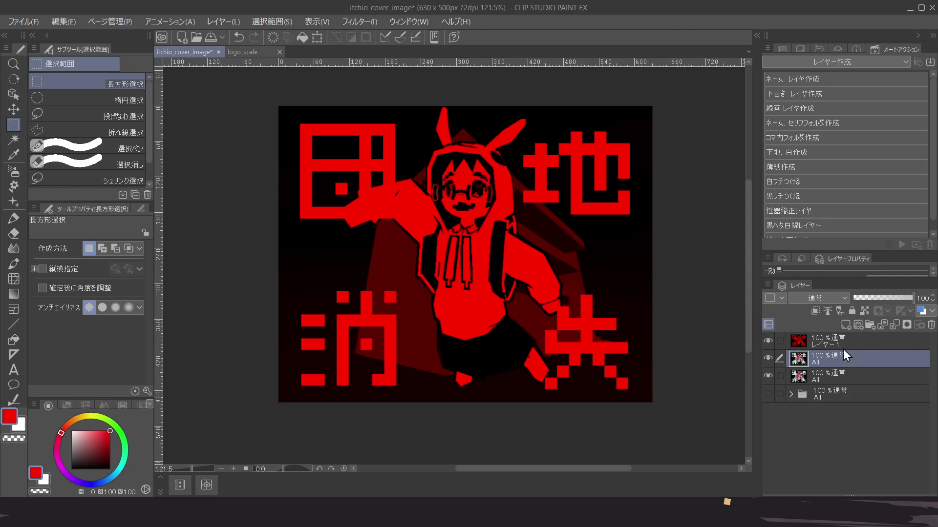
left_click(846, 380)
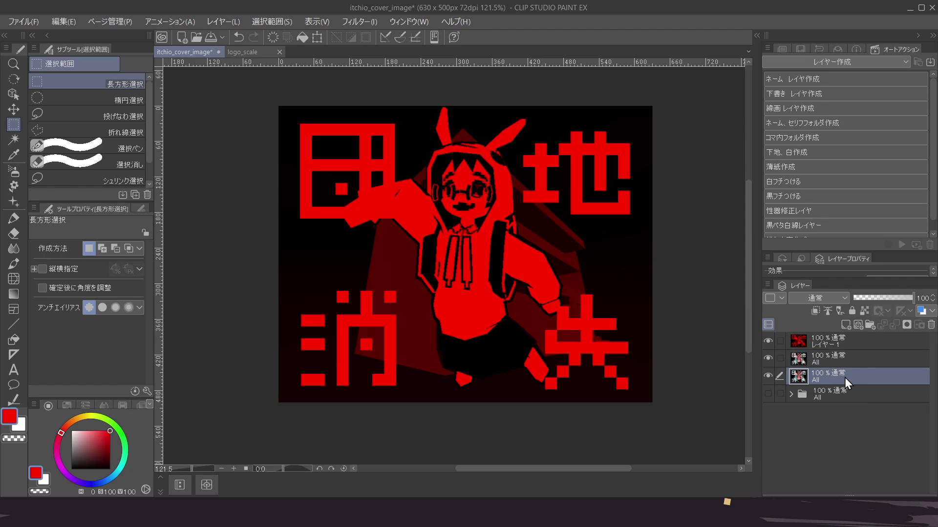
key("ctrl+c")
key("ctrl+v")
left_click(848, 361)
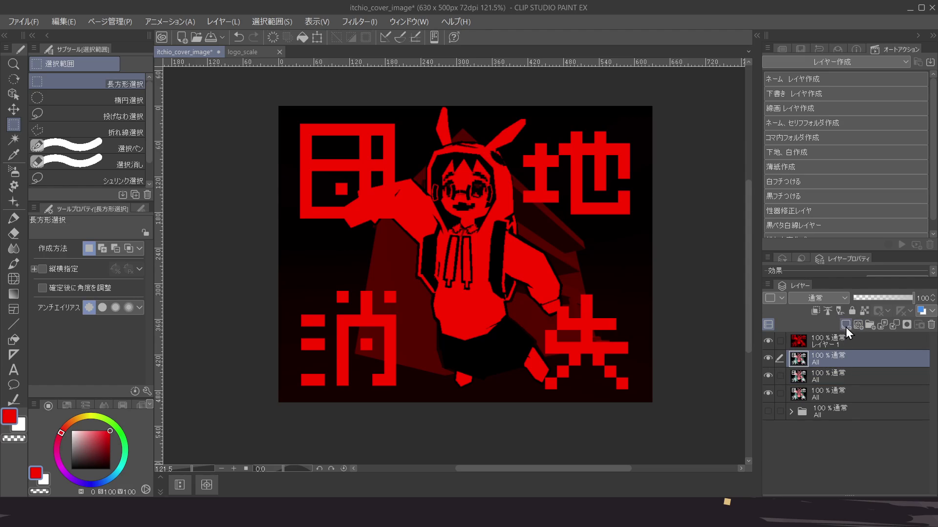
left_click(769, 341)
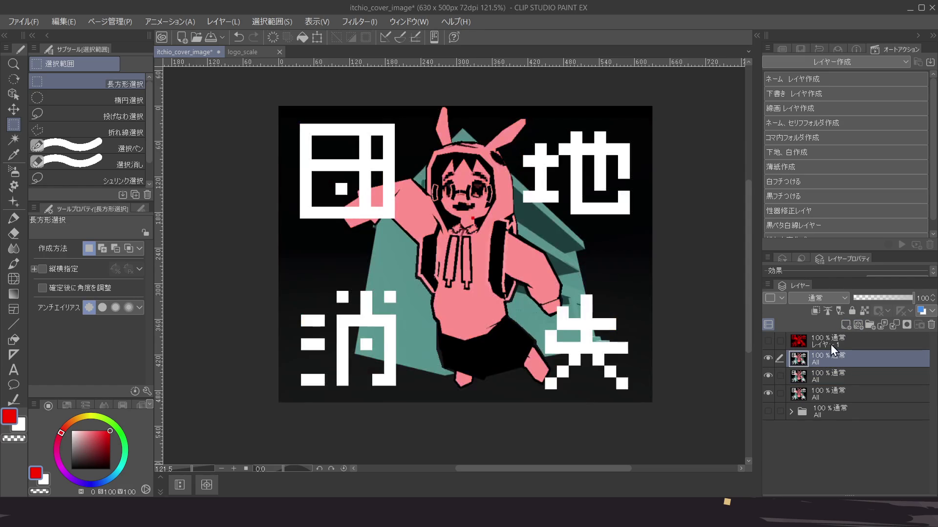
left_click(845, 324)
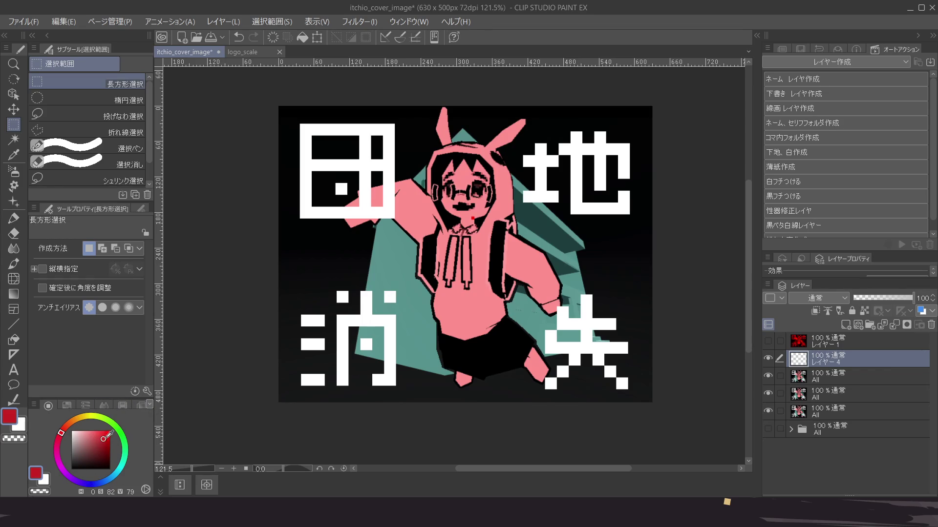
Set the drawing colour to blue (R0 G12 B255) using the RGB readout
left_click(132, 493)
left_click(92, 485)
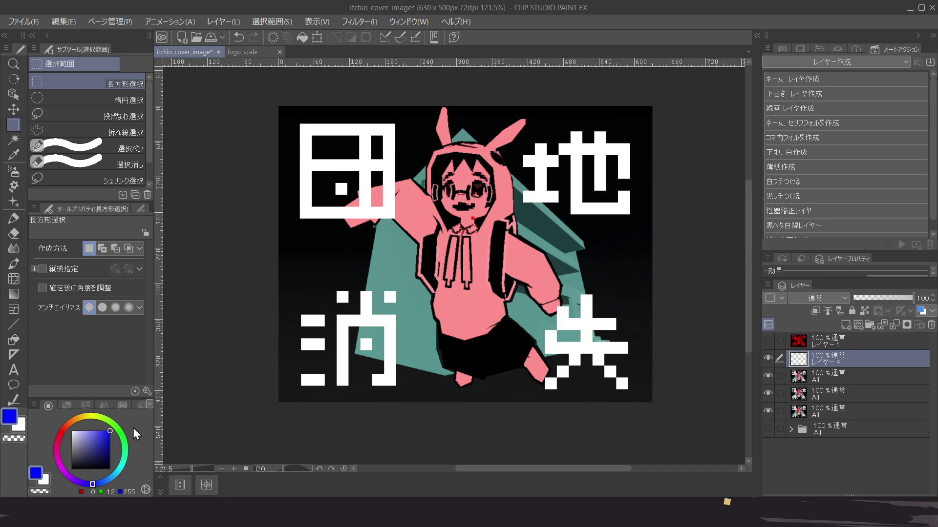
left_click(104, 493)
left_click(126, 494)
Cycle through the Sub View, Info and History dock panels, then open Layer Search
left_click(800, 49)
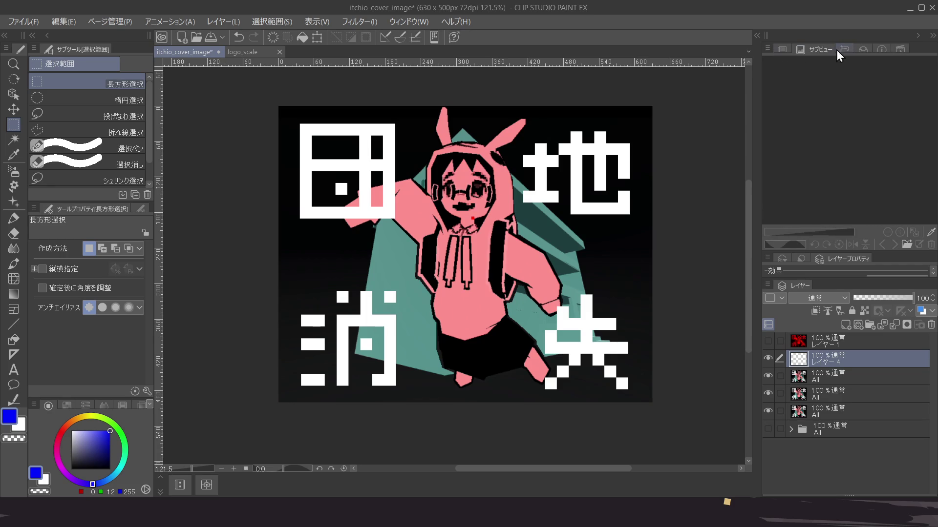
left_click(851, 50)
left_click(879, 51)
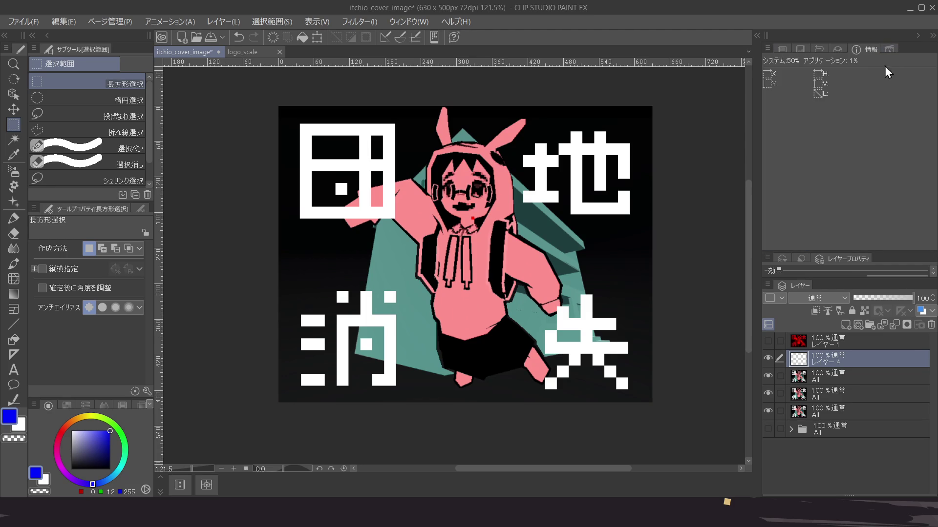
mouse_move(827, 252)
left_mouse_down()
mouse_move(830, 154)
mouse_move(830, 162)
left_mouse_up()
left_click(781, 169)
left_click(850, 165)
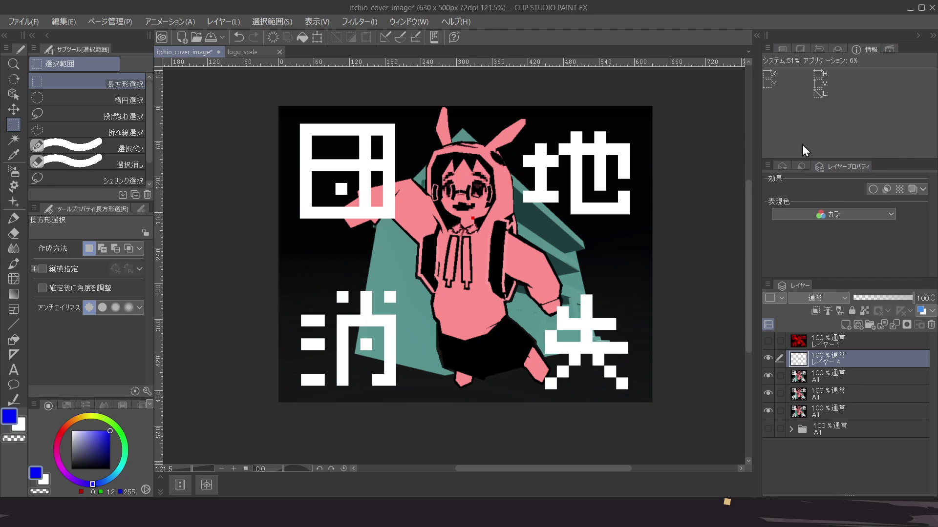
left_click(782, 49)
left_click(834, 48)
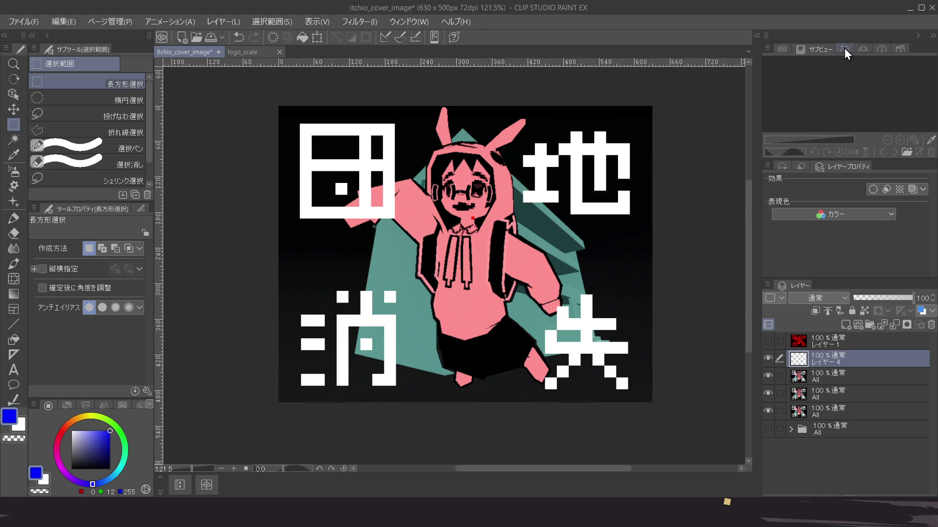
left_click(843, 48)
left_click(866, 50)
left_click(900, 49)
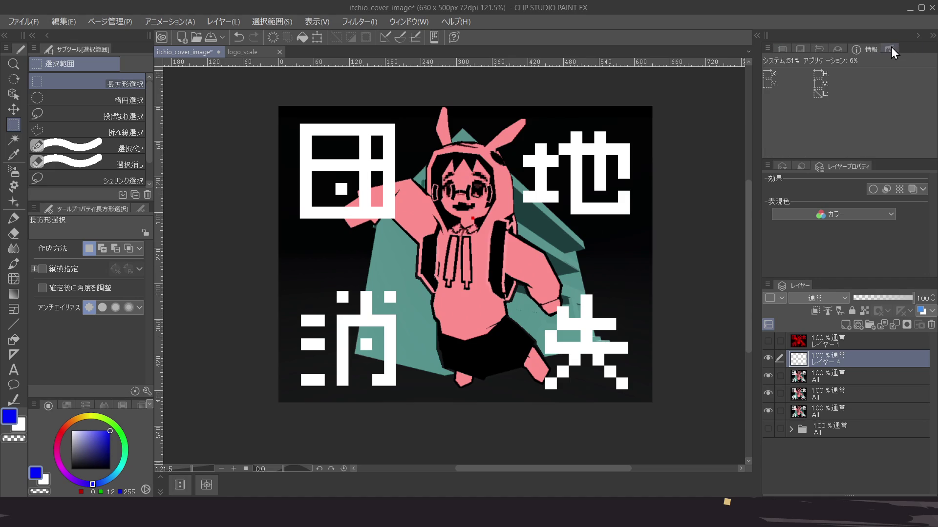
left_click(783, 168)
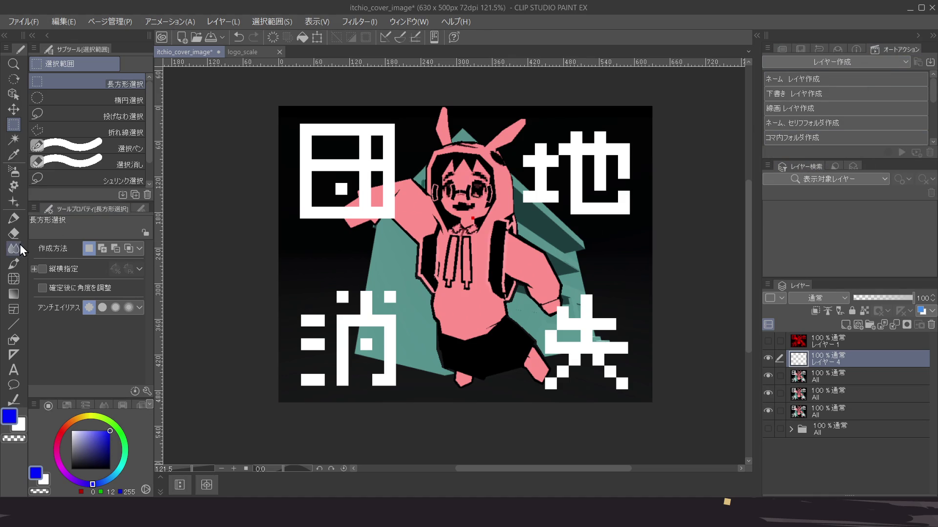
With the watercolour brush, set the drawing colour to pure red (R255 B0) on the Color Slider
left_click(14, 264)
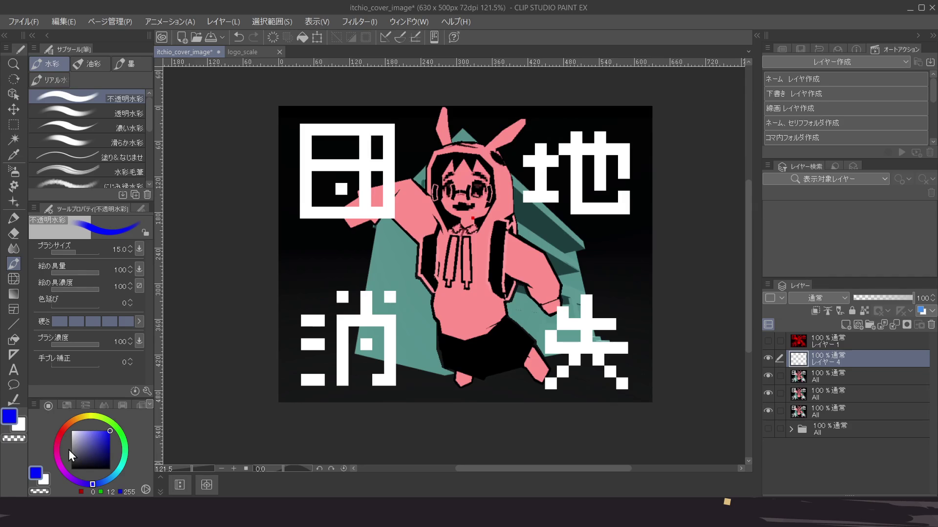
left_click(67, 405)
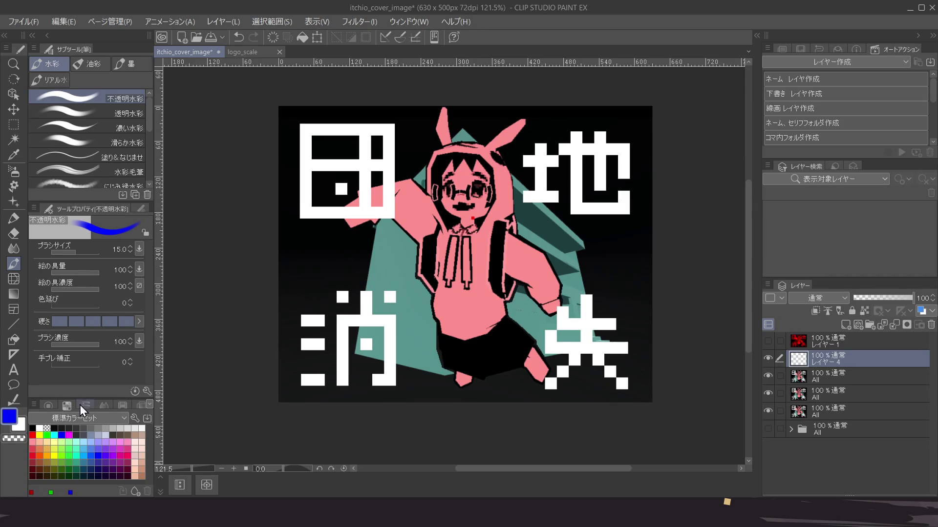
left_click(85, 406)
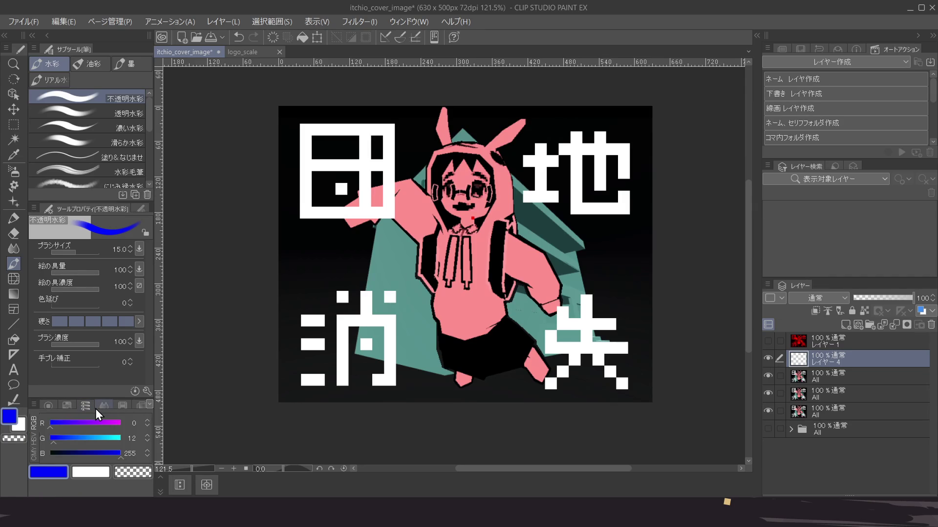
left_click_drag(66, 423, 164, 441)
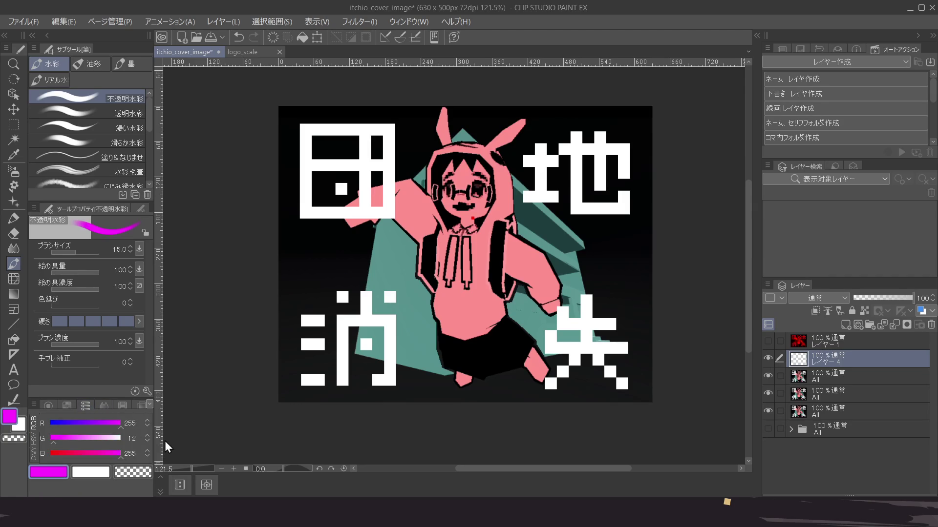
mouse_move(61, 450)
left_mouse_down()
mouse_move(48, 453)
mouse_move(47, 438)
left_mouse_up()
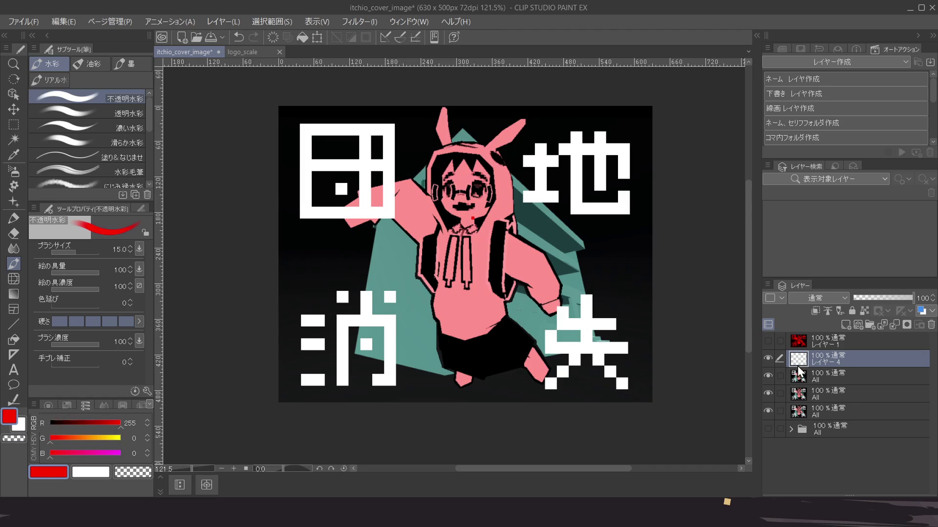
Undo back to the visible red multiply layer and merge it with the artwork copy below
key("ctrl+z")
key("ctrl+z")
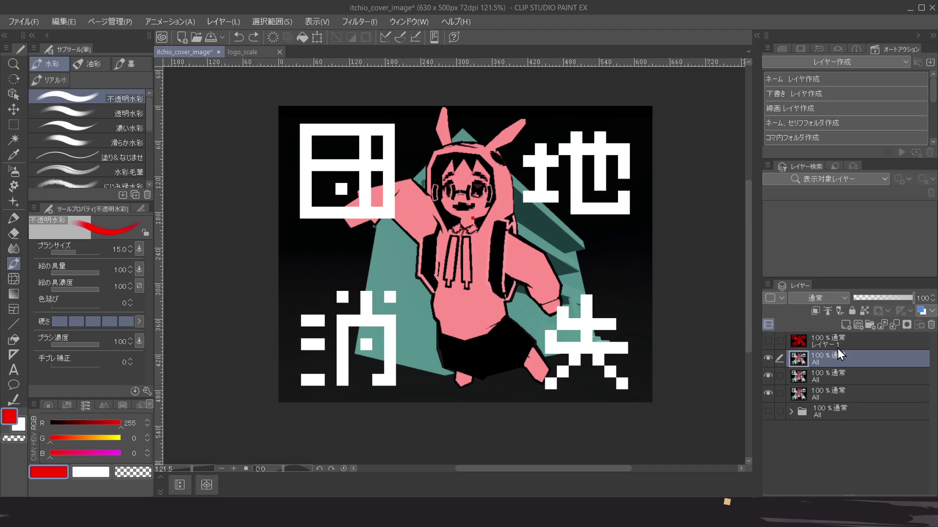
key("ctrl+z")
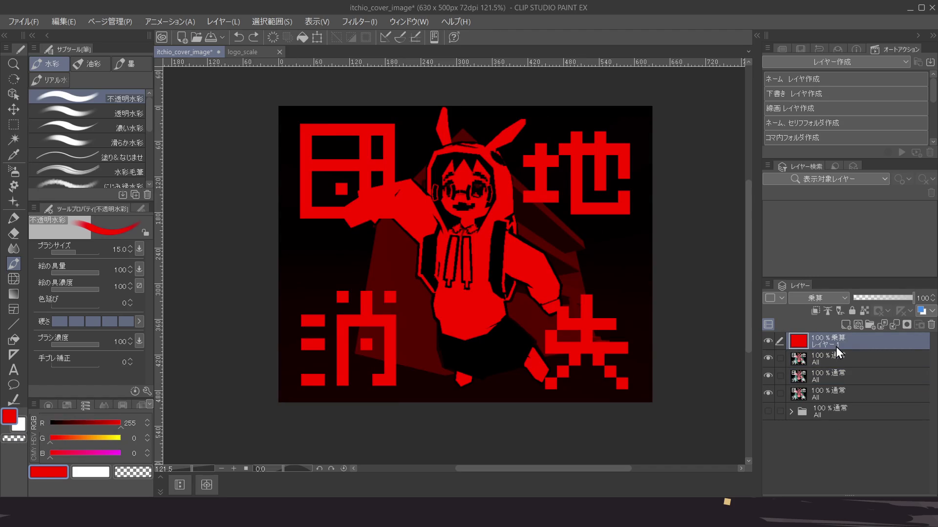
left_click(536, 221)
left_click(845, 359, "ctrl")
key("shift+alt+e")
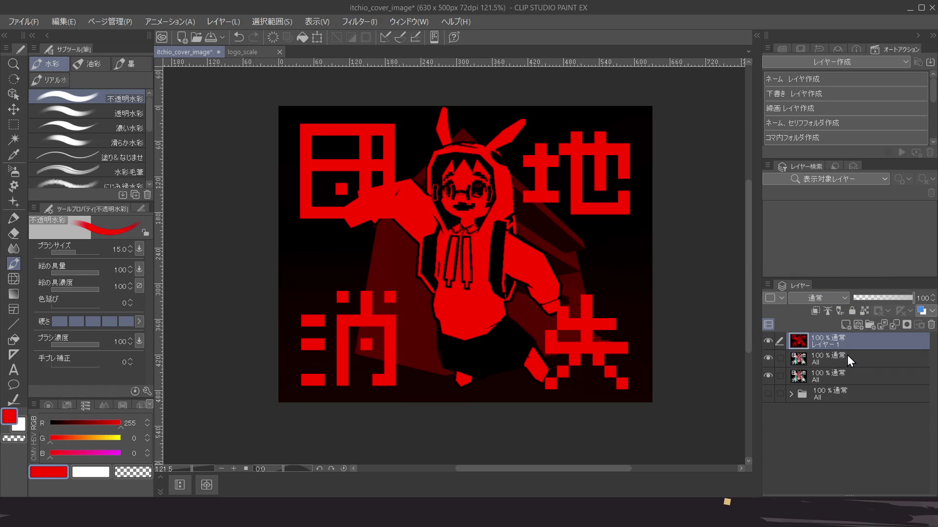
Duplicate the lowest All artwork copy
left_click(843, 379)
key("ctrl+c")
key("ctrl+v")
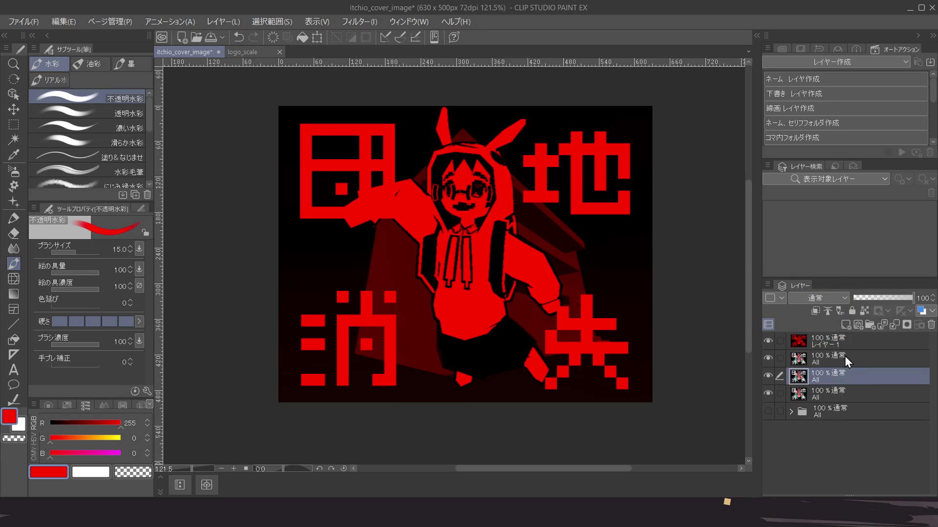
Fill a new layer with pure blue and merge it into the upper artwork copy
left_click(843, 358)
left_click(845, 325)
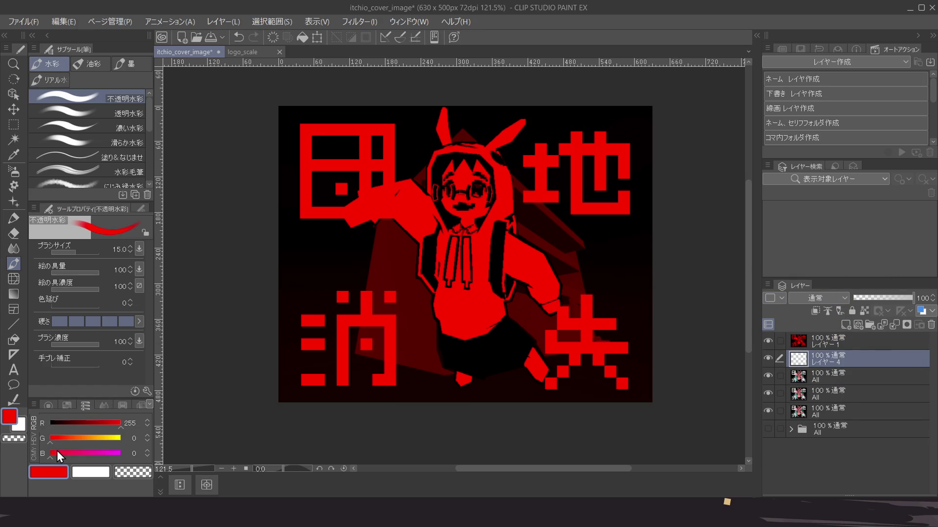
left_click_drag(60, 452, 207, 465)
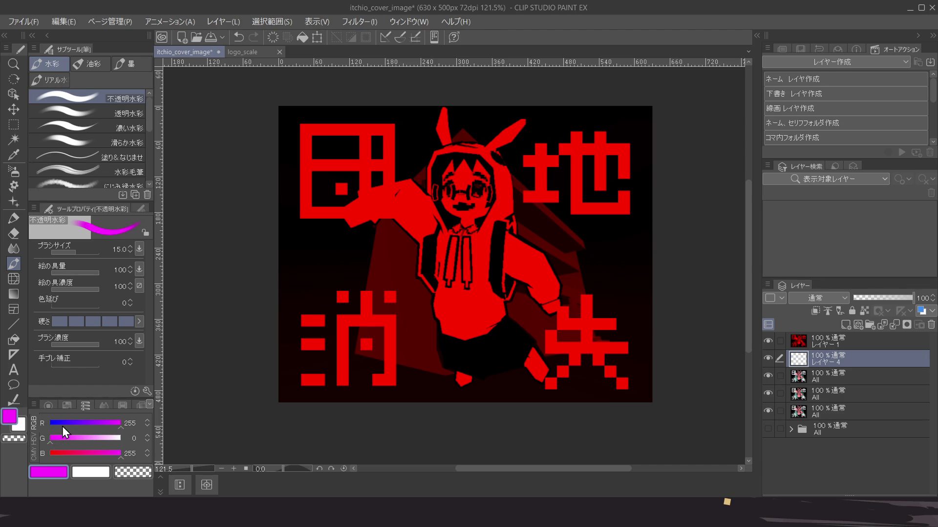
left_click_drag(63, 425, 47, 425)
key("alt+Delete")
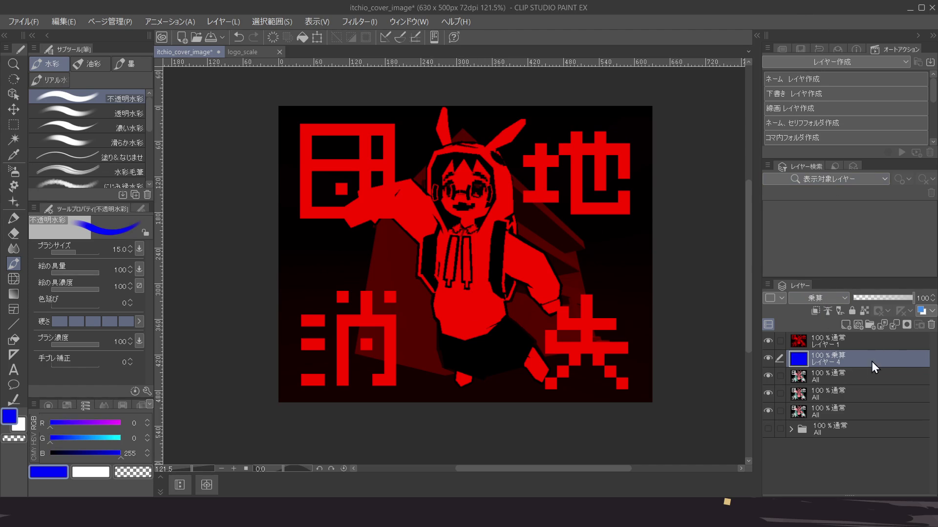
left_click(854, 371, "ctrl")
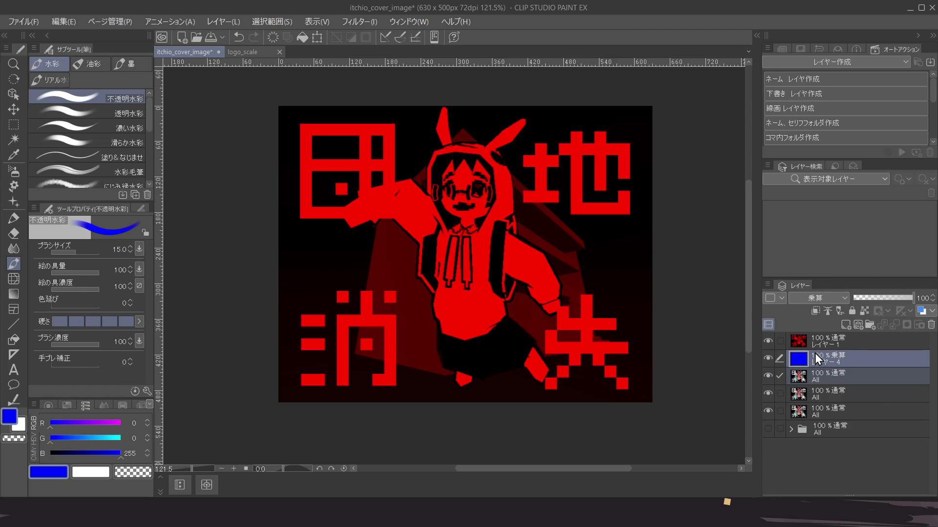
key("shift+alt+e")
Hide the red and blue channel layers and pick the remaining artwork copy
left_click(768, 341)
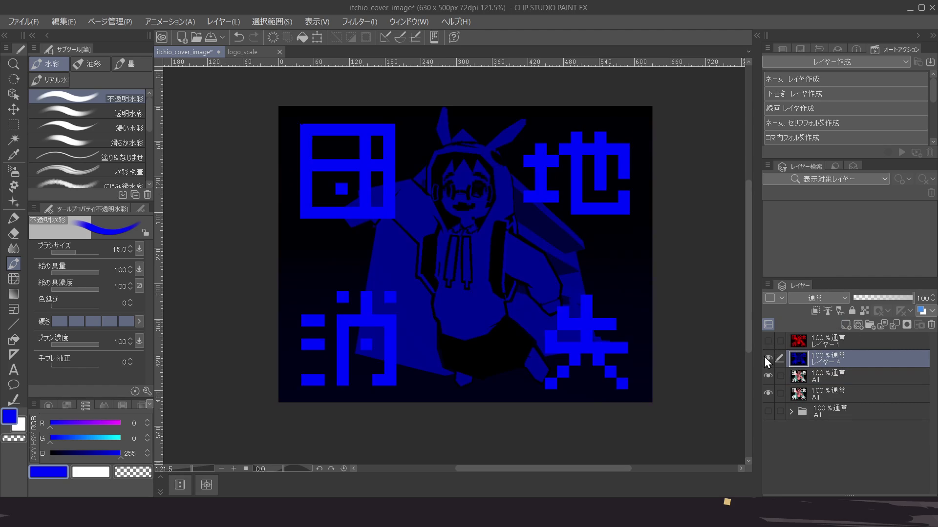
left_click(766, 359)
left_click(844, 375)
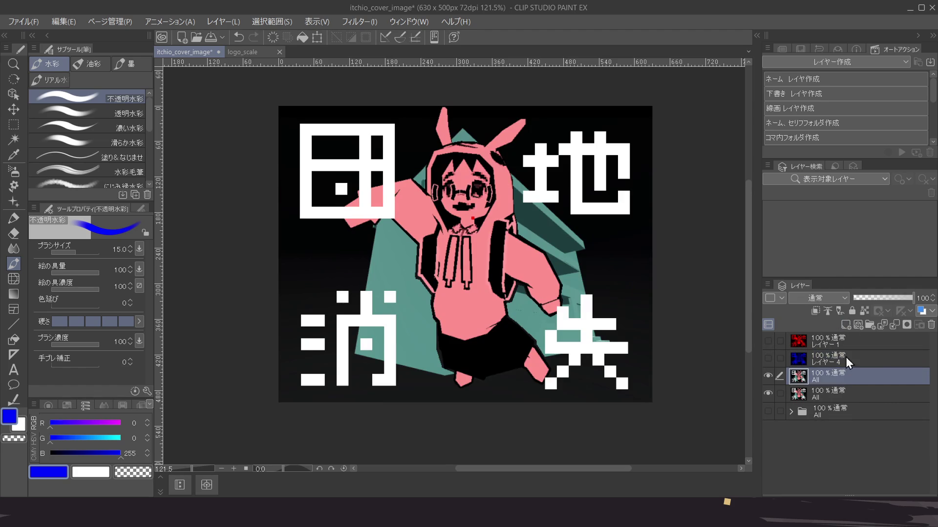
Fill a new layer with pure green on Multiply, merge it into the artwork copy, and reshow red and blue layers
left_click(843, 326)
mouse_move(62, 439)
left_mouse_down()
mouse_move(121, 438)
mouse_move(8, 448)
left_mouse_up()
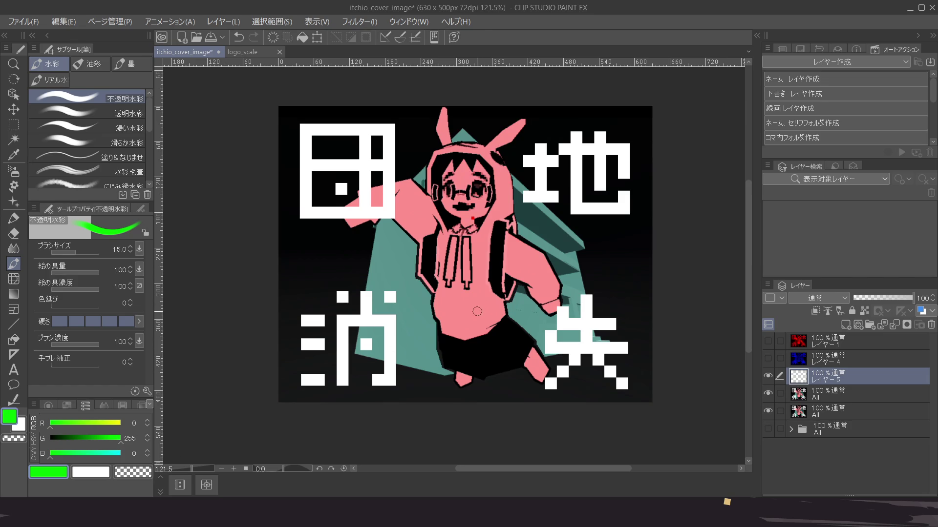
key("alt+BackSpace")
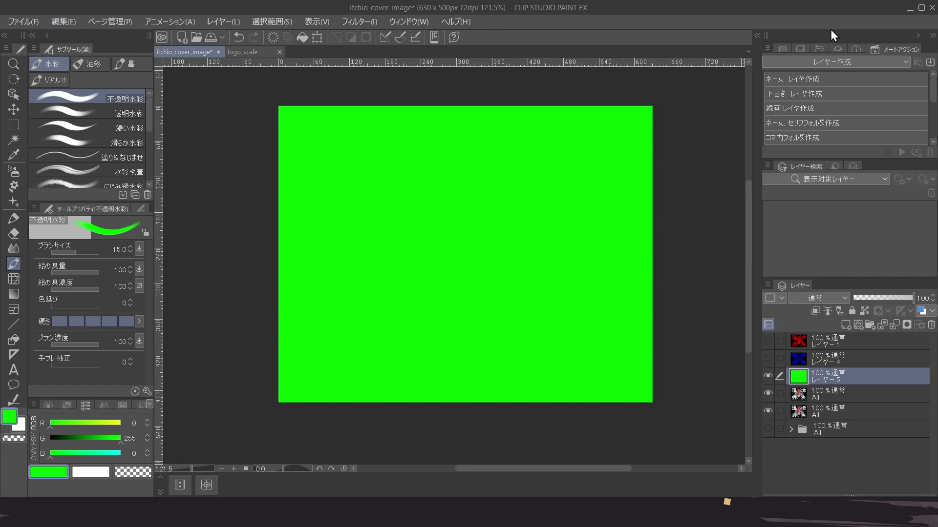
key("shift+alt+m")
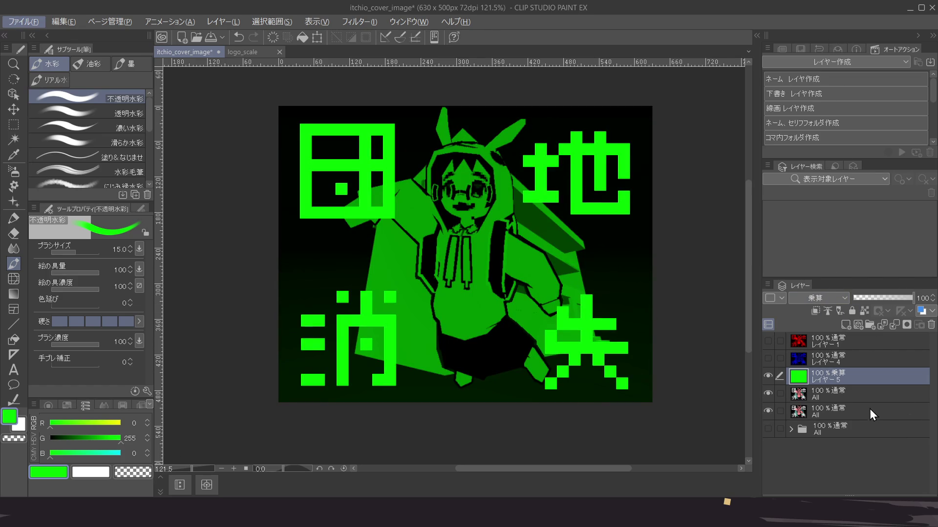
left_click(860, 397, "ctrl")
key("shift+alt+e")
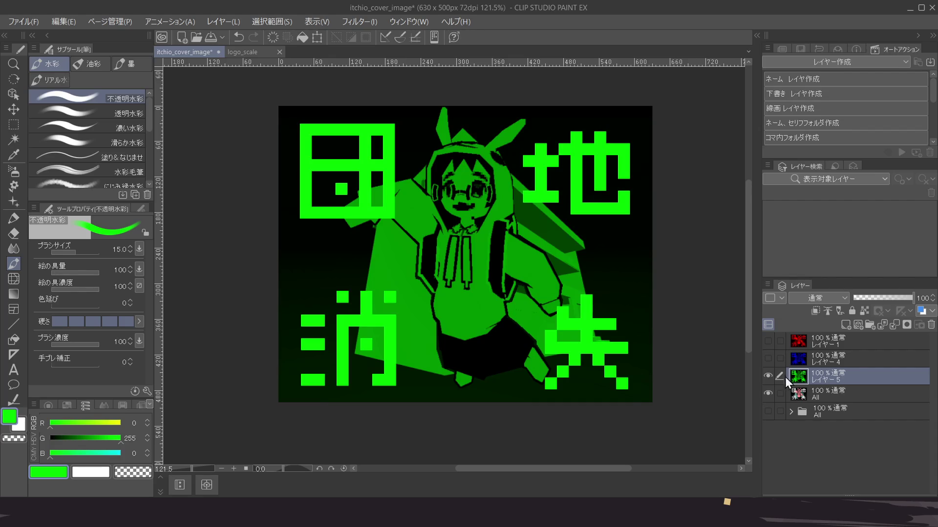
left_click(768, 359)
left_click(768, 341)
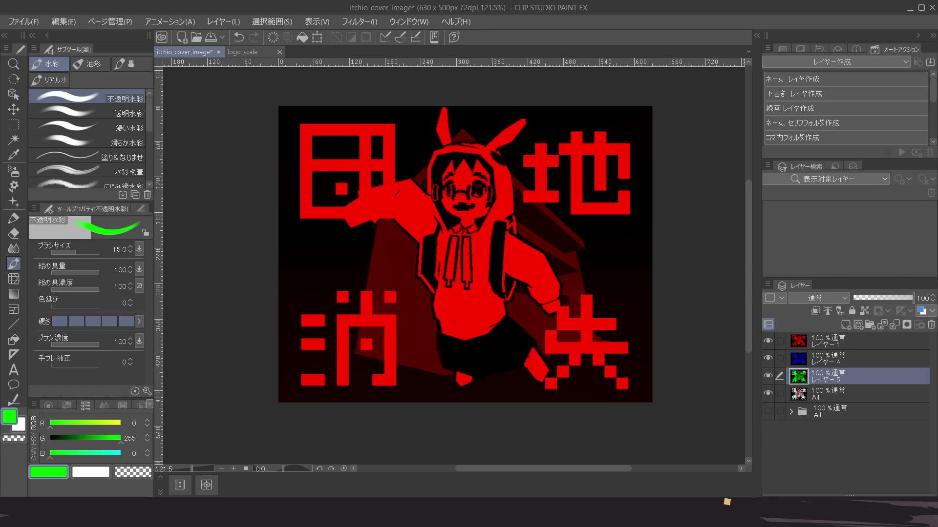
Hide the original All artwork and set the red (レイヤー1) and blue (レイヤー4) channel layers to Screen
left_click(770, 392)
left_click(859, 343)
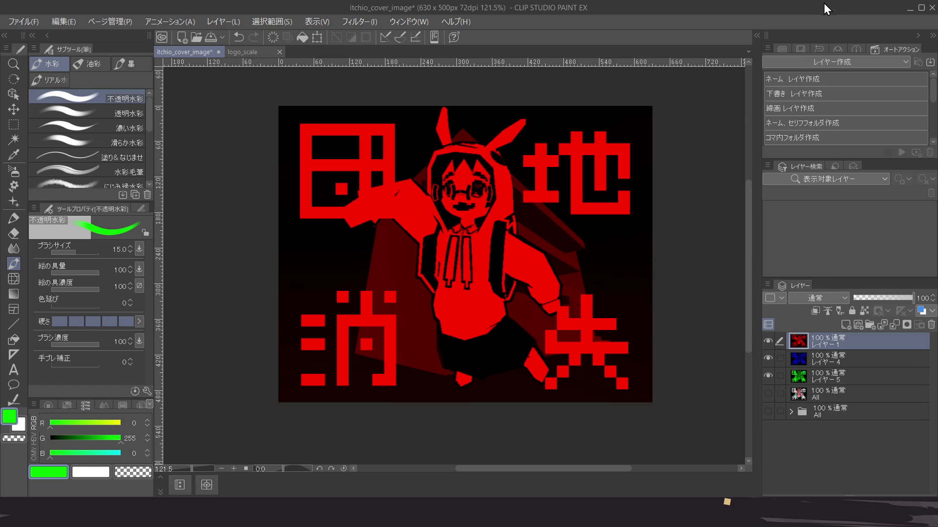
left_click(810, 123)
left_click(858, 361)
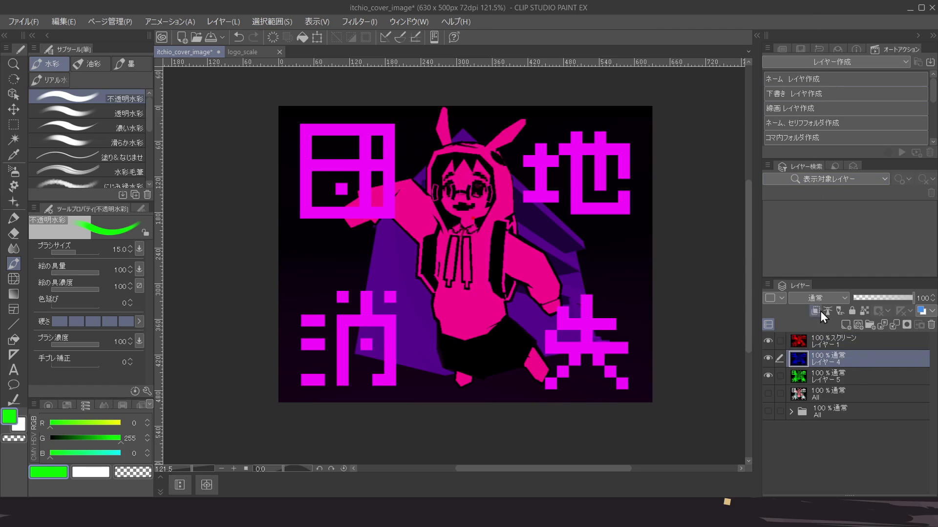
left_click(818, 85)
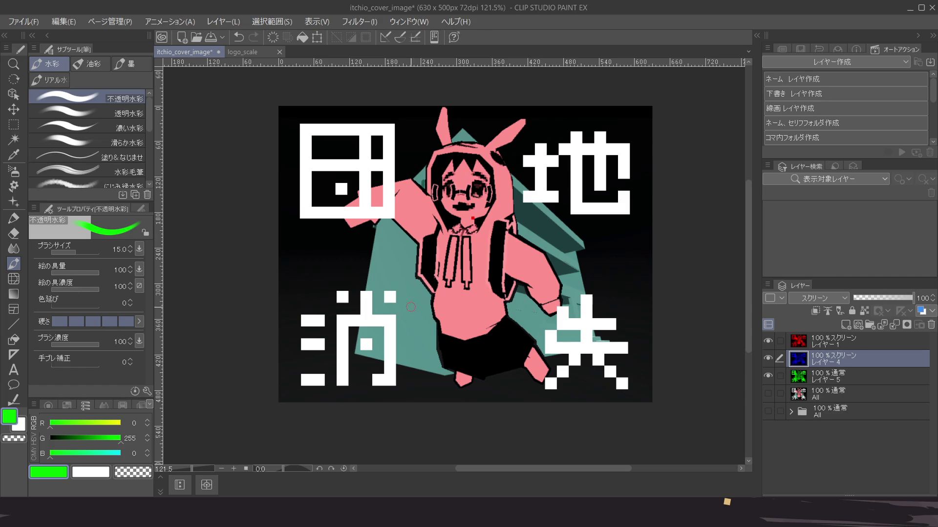
left_click(865, 341)
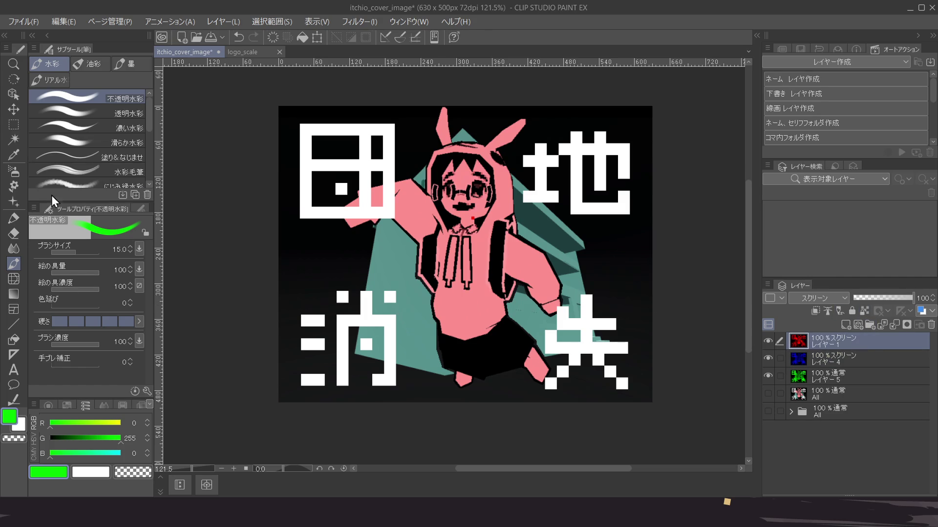
With the Layer Move tool, offset the blue channel layer レイヤー4 against the red one
left_click(15, 109)
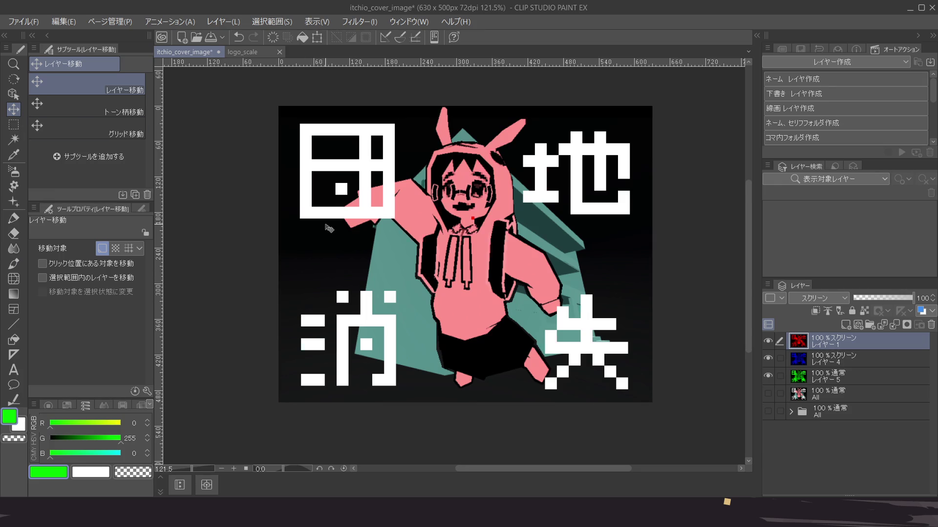
left_click(856, 356)
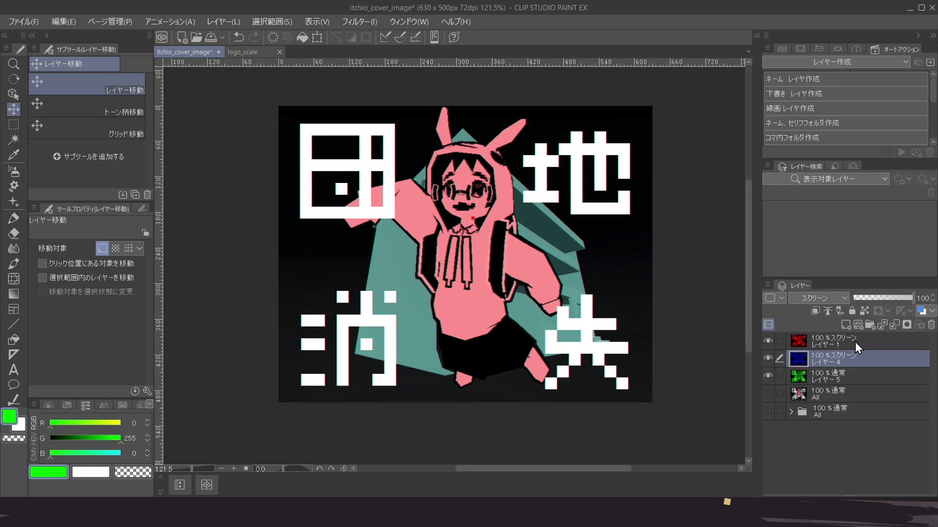
left_click(854, 342)
left_click(840, 365)
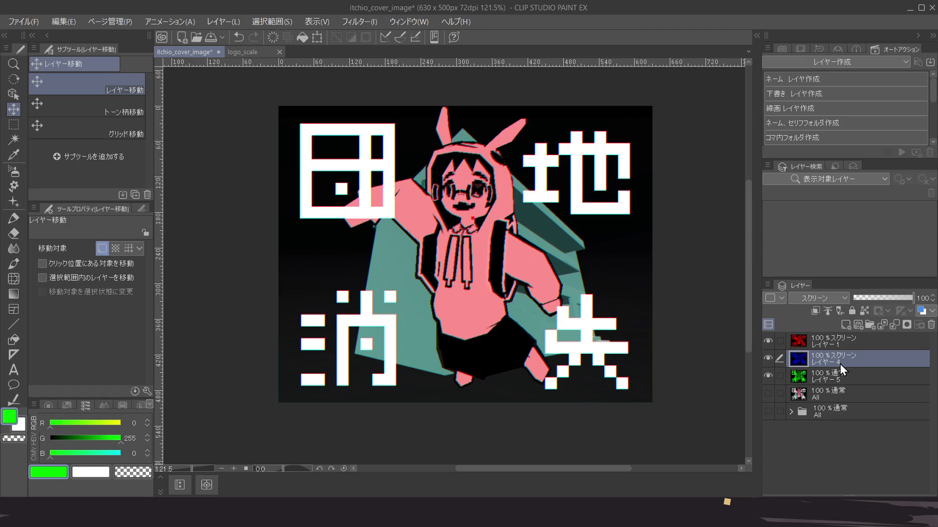
left_click(769, 341)
left_click(769, 340)
scroll(361, 204, "up", 1)
scroll(362, 204, "up", 8)
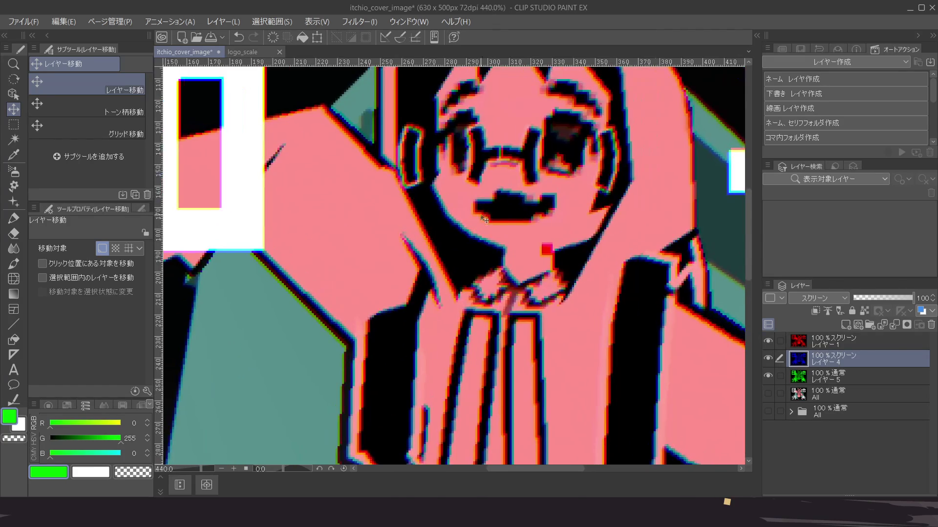
scroll(470, 218, "down", 6)
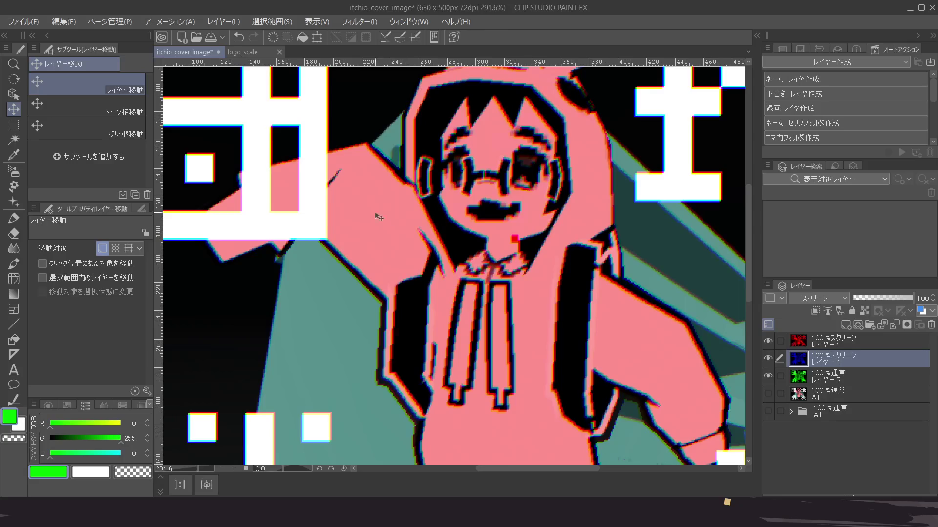
scroll(313, 215, "up", 5)
scroll(310, 214, "down", 6)
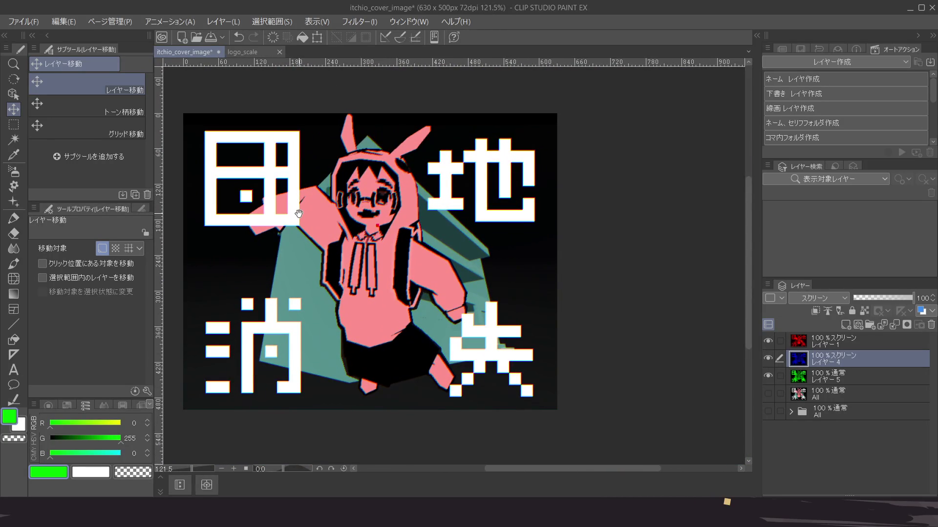
scroll(324, 217, "up", 1)
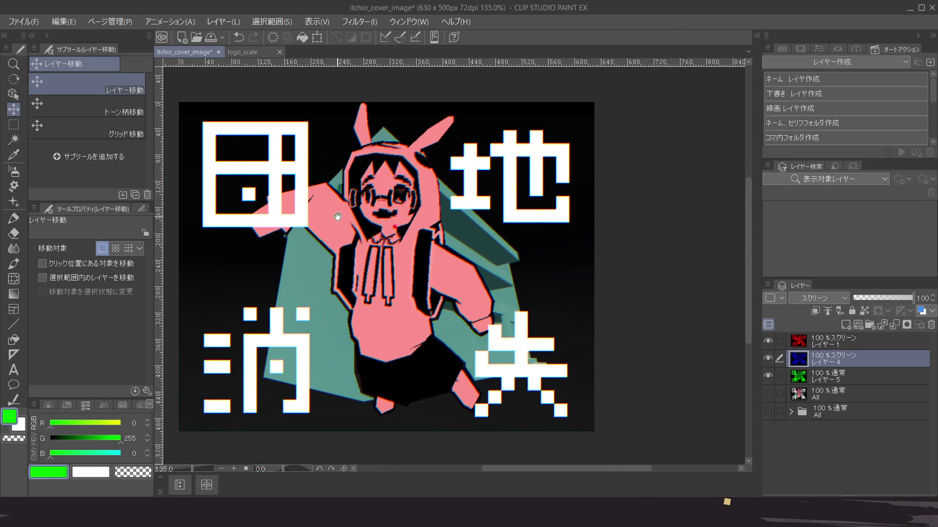
Fine-tune the red and blue channel offsets, then zoom and pan to frame the whole cover
left_click(827, 342)
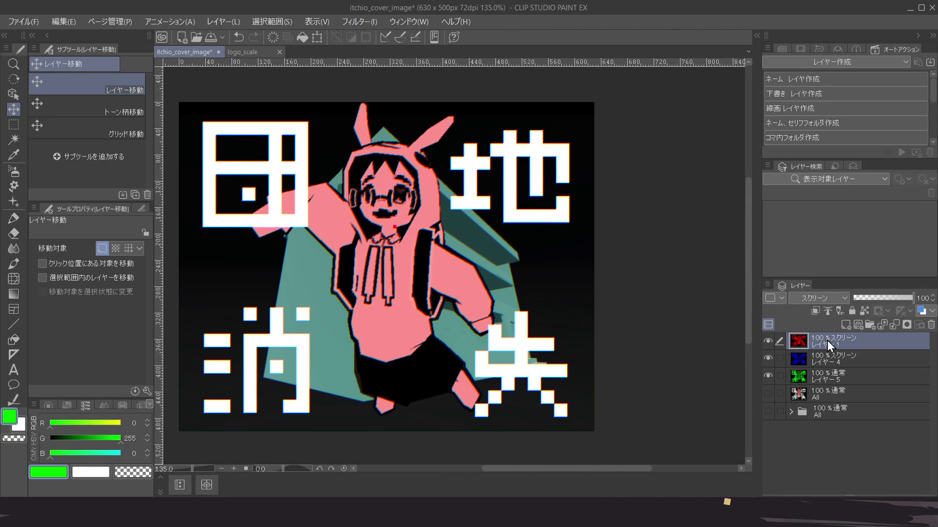
left_click(825, 364)
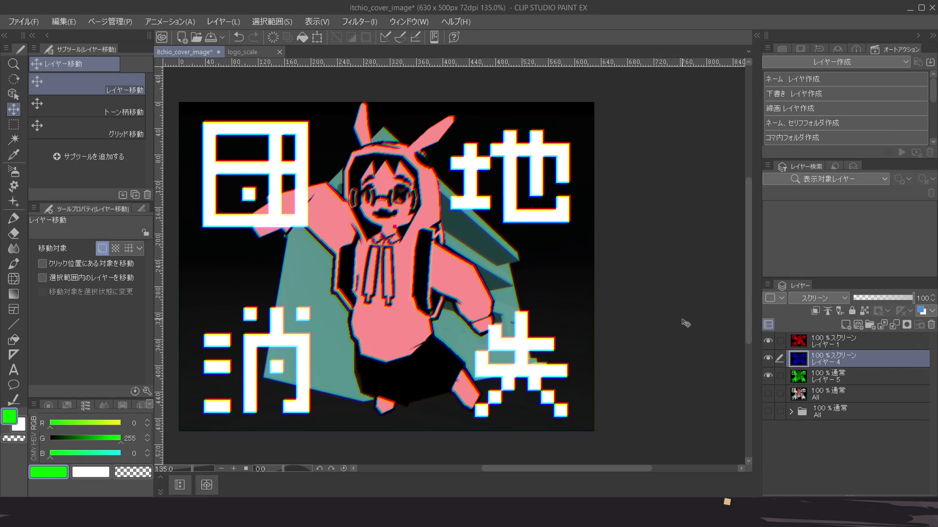
scroll(461, 298, "up", 5)
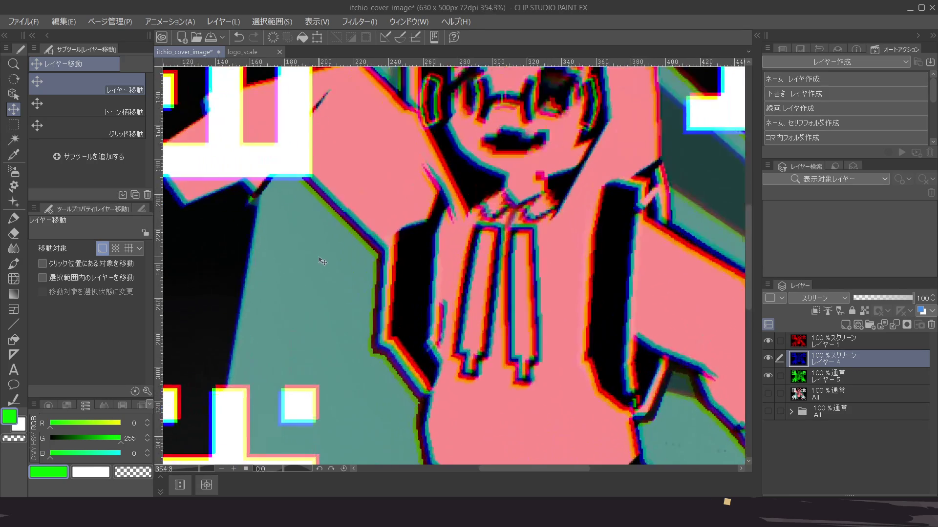
scroll(323, 260, "down", 5)
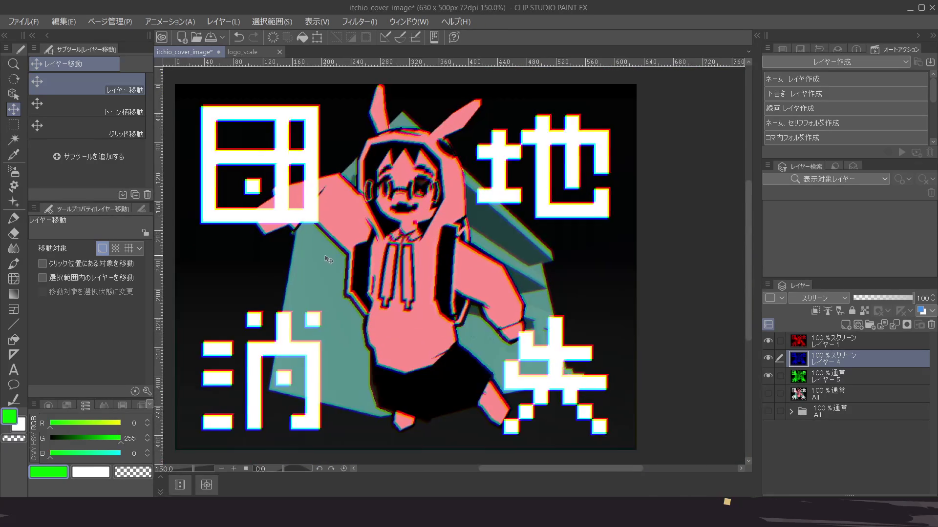
left_click_drag(351, 257, 350, 273)
scroll(353, 273, "down", 2)
scroll(353, 270, "up", 5)
scroll(350, 262, "up", 2)
scroll(349, 262, "down", 2)
scroll(350, 262, "up", 2)
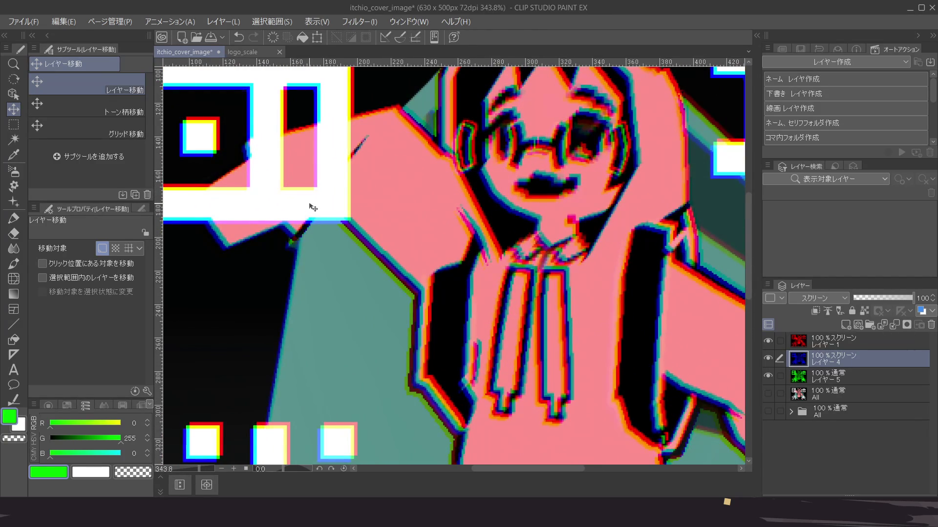
scroll(313, 207, "down", 4)
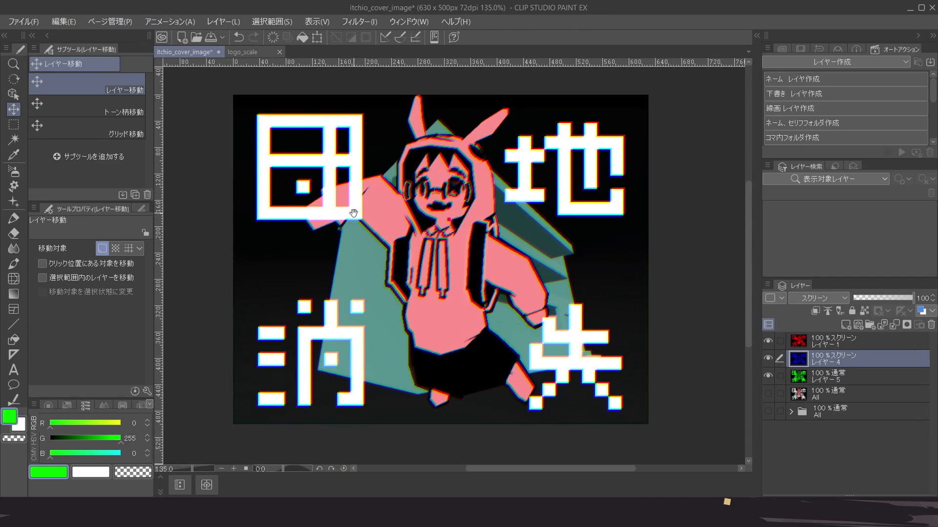
left_click_drag(353, 213, 360, 217)
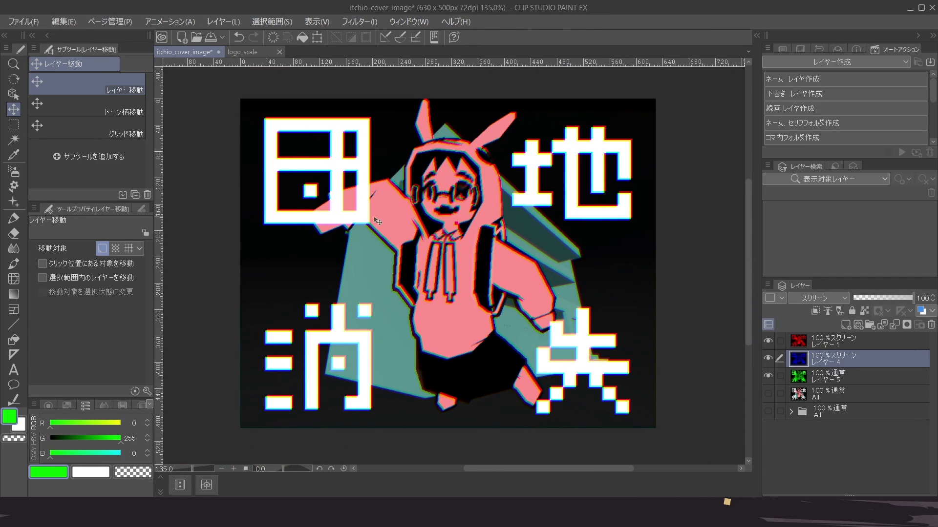
Group the red, blue and green channel layers (レイヤー1, レイヤー4, レイヤー5) into folder フォルダー1 and collapse it
left_click(835, 346)
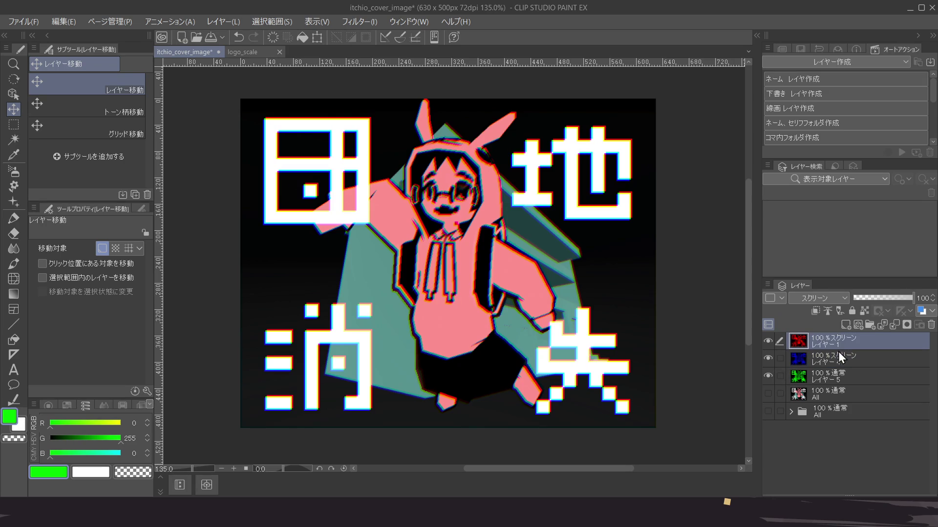
left_click(835, 378, "shift")
key("ctrl+g")
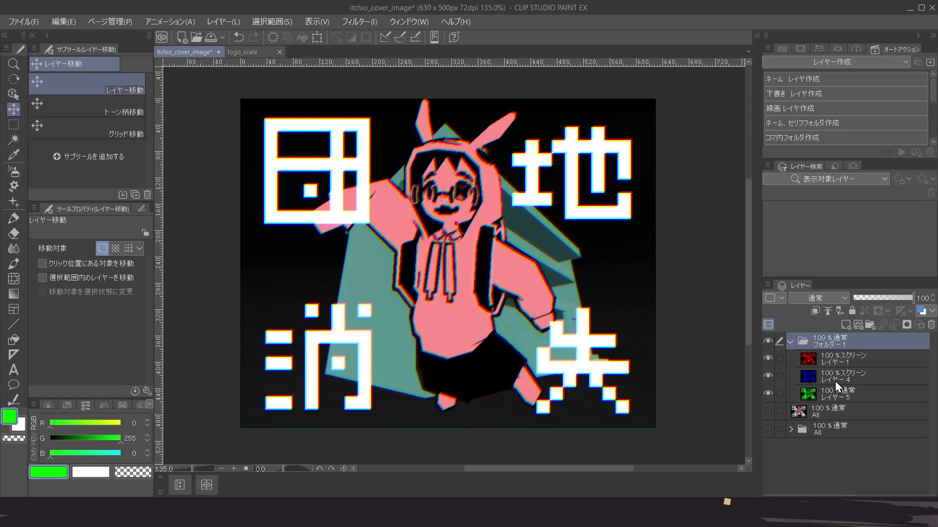
left_click(790, 342)
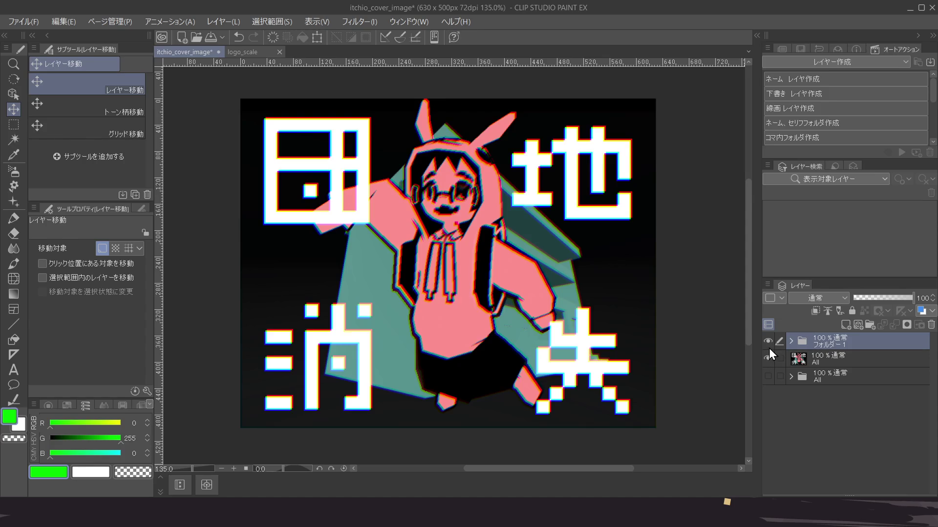
Toggle フォルダー1's visibility repeatedly to compare the chromatic-aberration effect
left_click(769, 343)
left_click(769, 343)
left_click(768, 343)
left_click(769, 342)
left_click(768, 343)
left_click(769, 343)
left_click(769, 343)
left_click(769, 343)
left_click(768, 343)
left_click(769, 343)
left_click(769, 343)
left_click(768, 343)
left_click(768, 343)
left_click(769, 343)
left_click(769, 343)
left_click(768, 343)
left_click(768, 343)
left_click(768, 343)
left_click(768, 342)
left_click(769, 343)
left_click(768, 343)
left_click(769, 343)
left_click(769, 343)
left_click(769, 343)
left_click(769, 343)
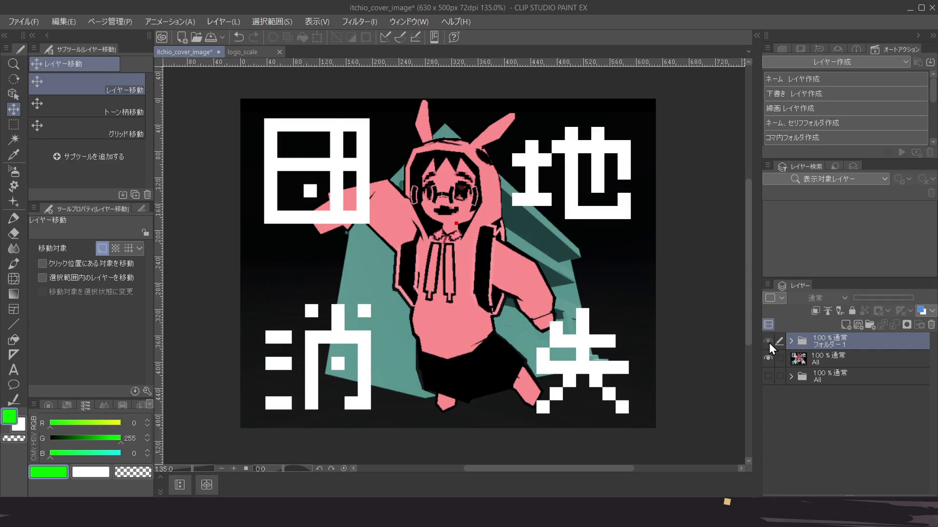
left_click(768, 342)
Hide the flattened All layer beneath the folder
left_click(768, 358)
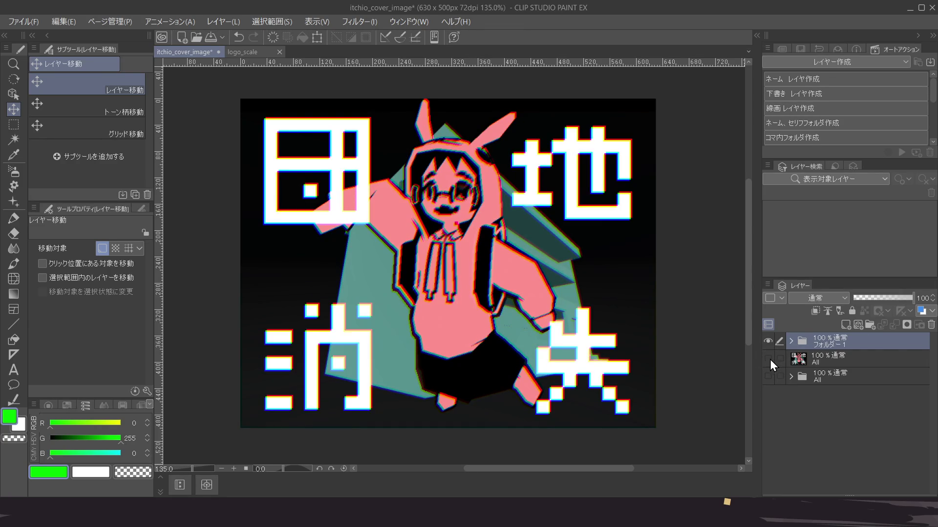
scroll(438, 279, "down", 3)
scroll(430, 276, "down", 1)
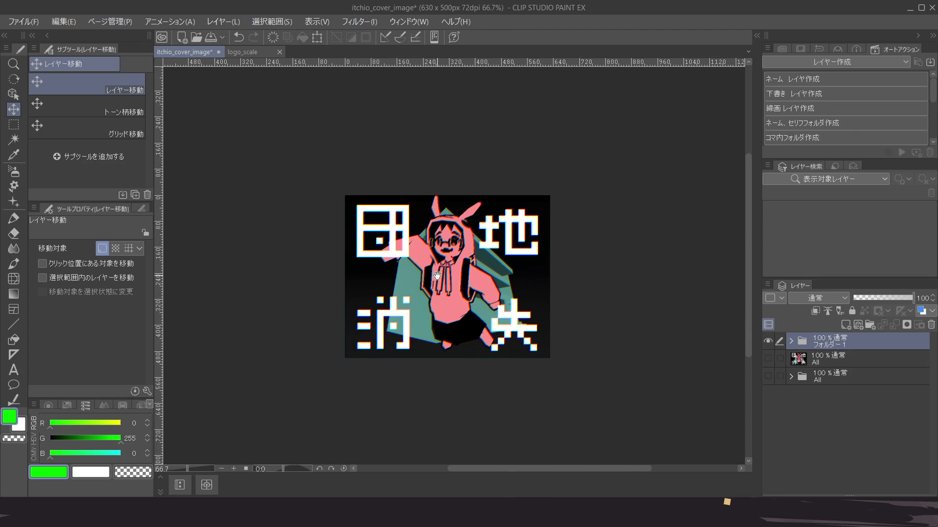
scroll(439, 278, "up", 3)
scroll(441, 279, "up", 1)
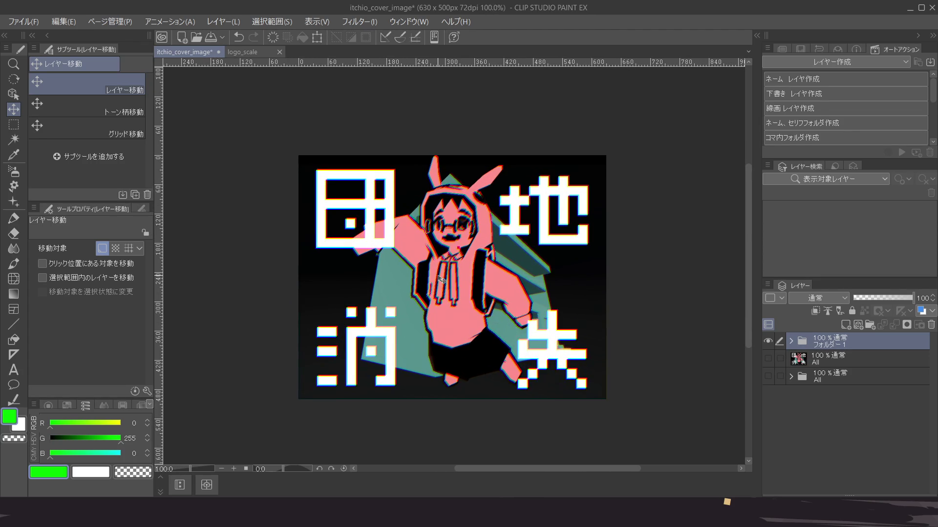
Shift the red channel layer right and nudge the blue channel layer left and down
left_click(791, 341)
left_click(831, 356)
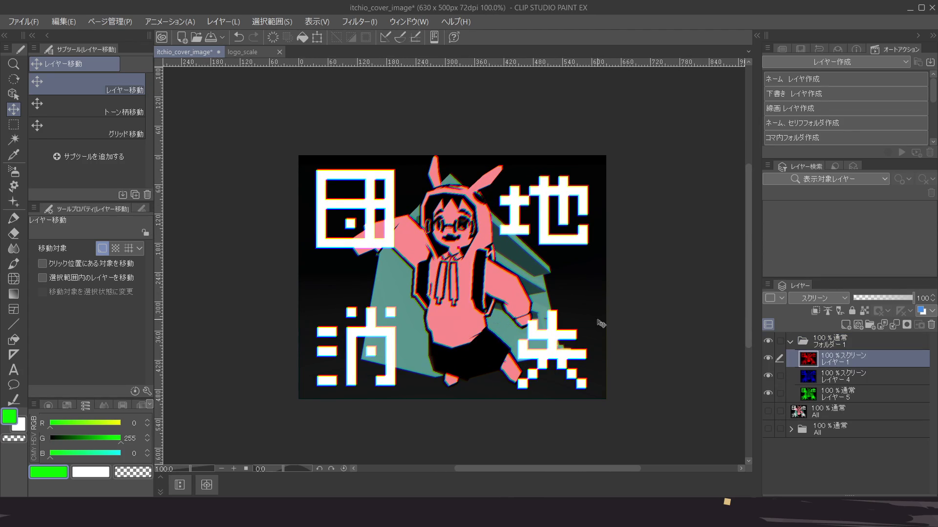
left_click_drag(400, 248, 417, 247)
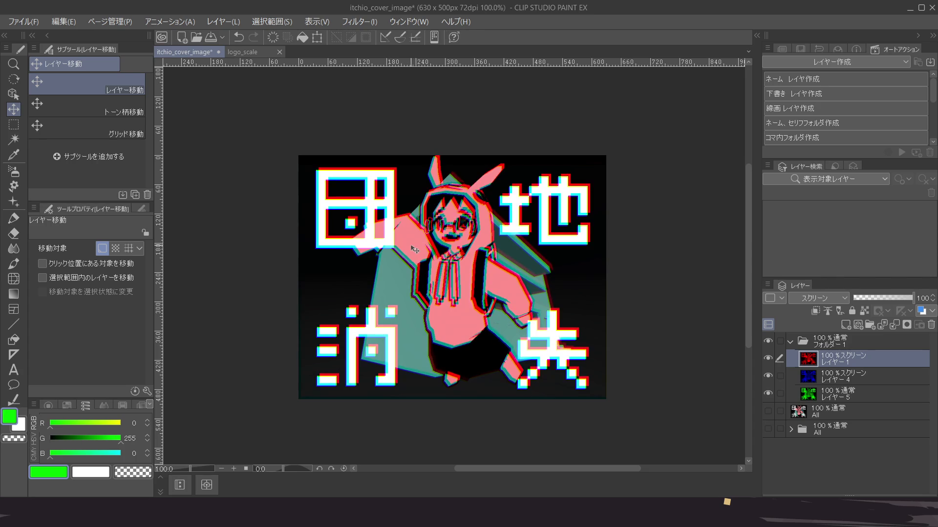
left_click(879, 374)
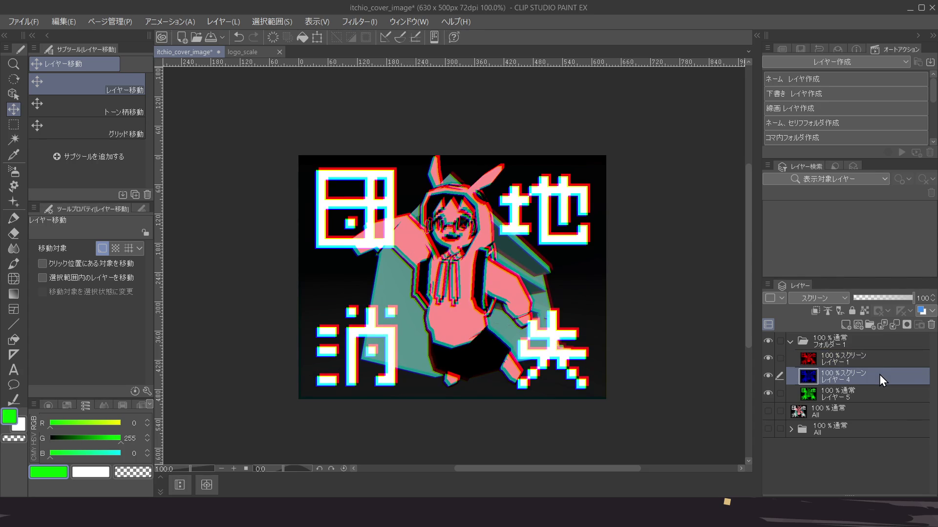
key("Left")
key("Down")
key("Down")
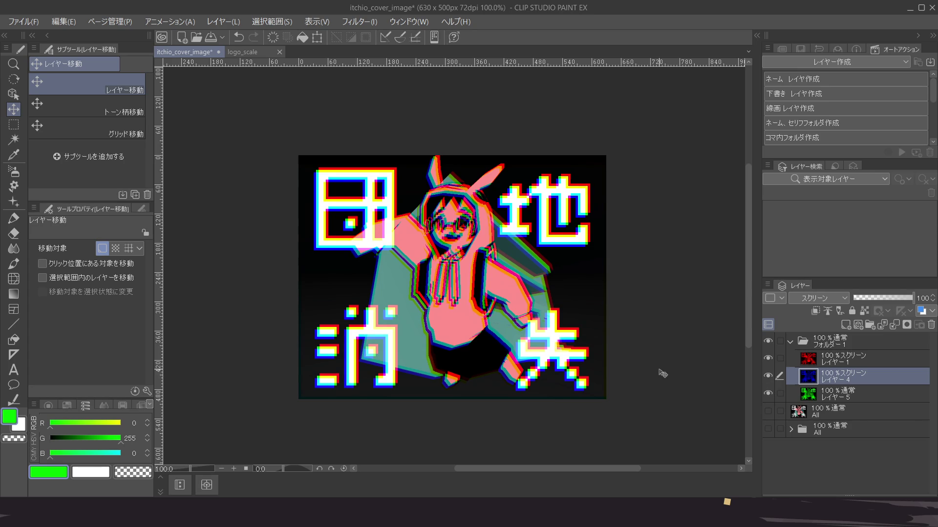
Toggle the red and blue channel layers off and on to check their fringes
left_click(768, 359)
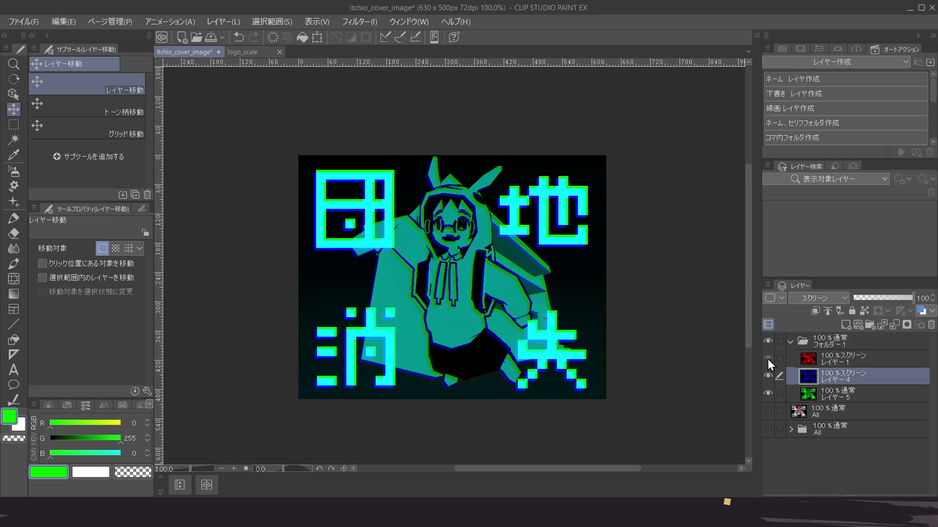
left_click(767, 359)
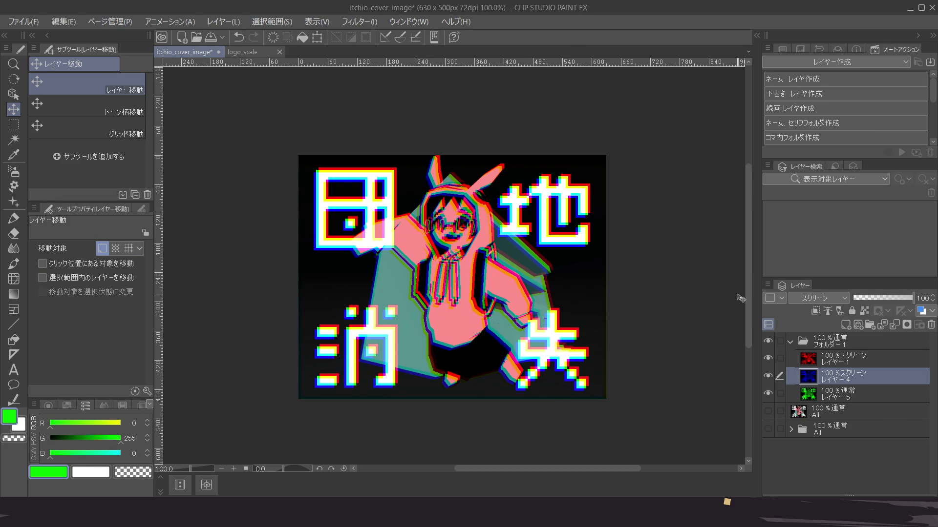
left_click(768, 359)
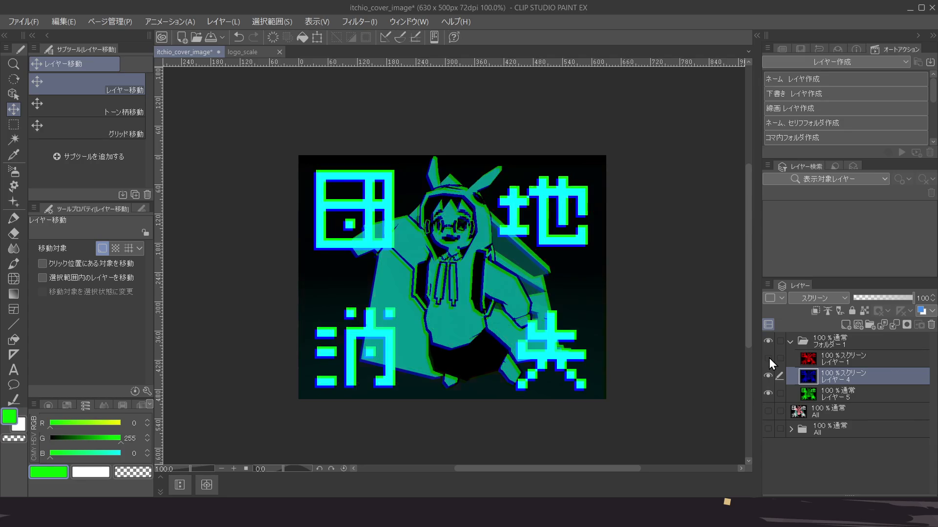
left_click(768, 358)
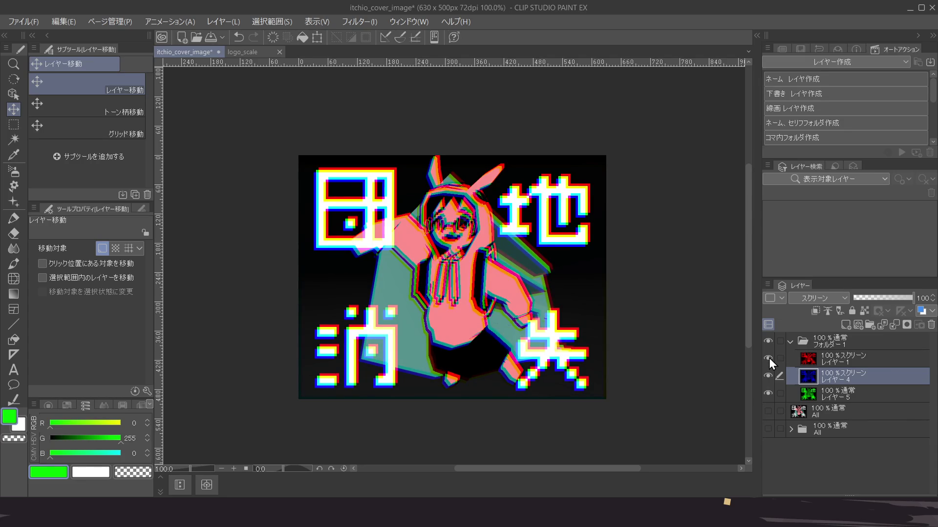
left_click(768, 376)
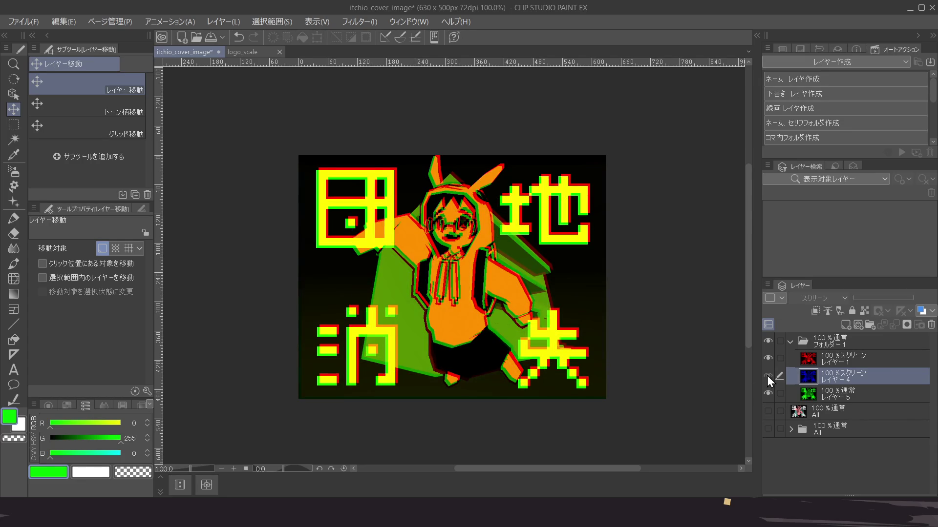
left_click(768, 376)
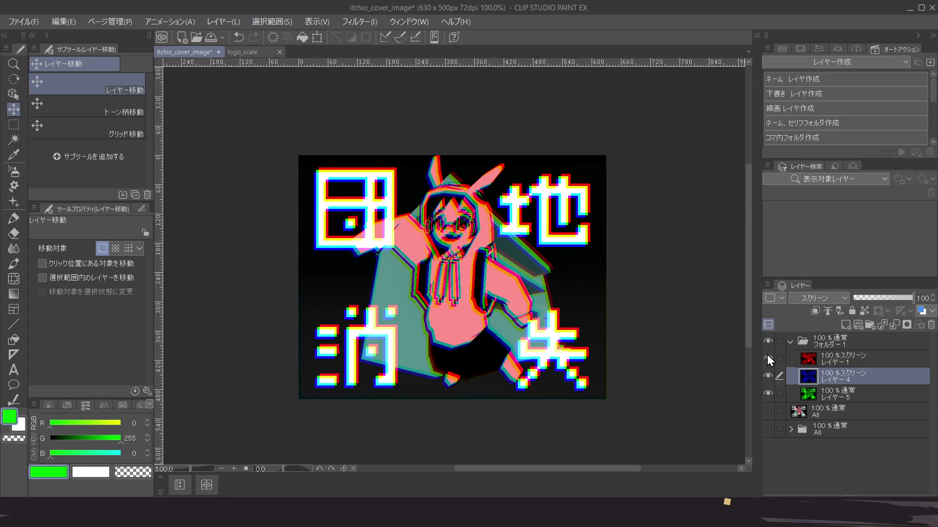
left_click(767, 355)
left_click(767, 356)
Collapse フォルダー1 and flick its visibility to compare the glitch effect
left_click(790, 340)
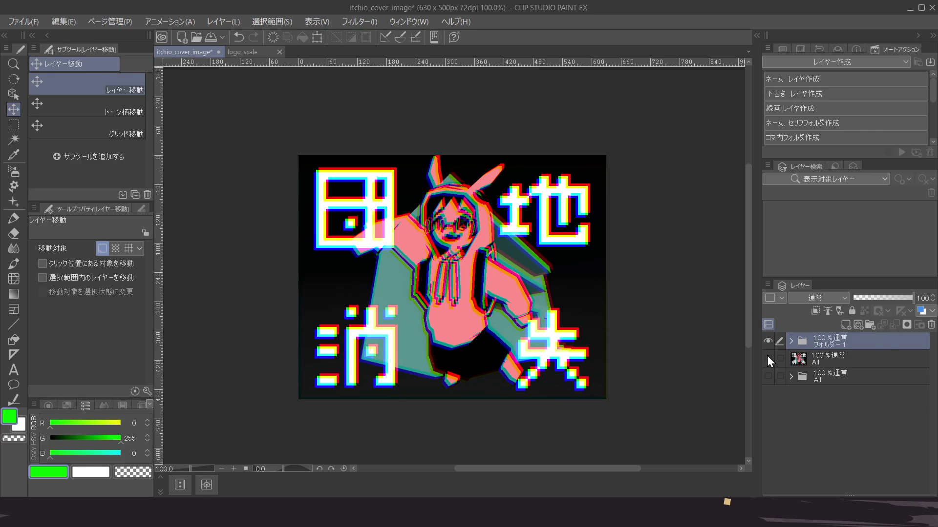
left_click(765, 346)
left_click(765, 346)
left_click(765, 345)
left_click(765, 345)
left_click(765, 346)
left_click(765, 346)
Turn the glitch folder フォルダー1 back on
left_click(764, 346)
scroll(489, 300, "down", 4)
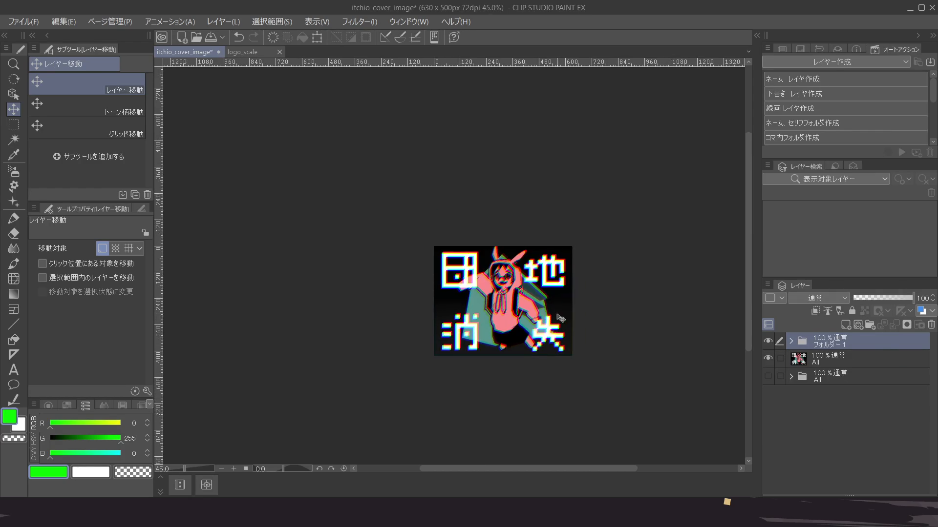
scroll(521, 304, "up", 5)
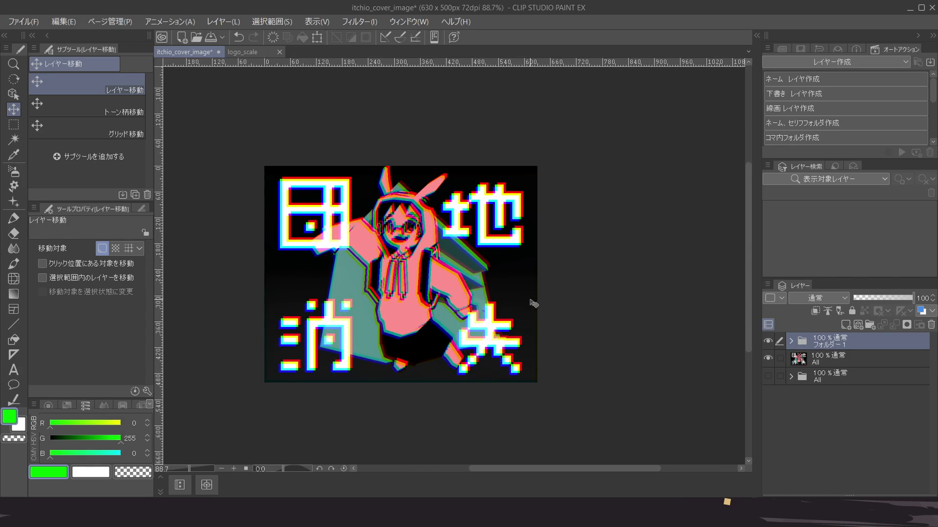
scroll(582, 313, "up", 1)
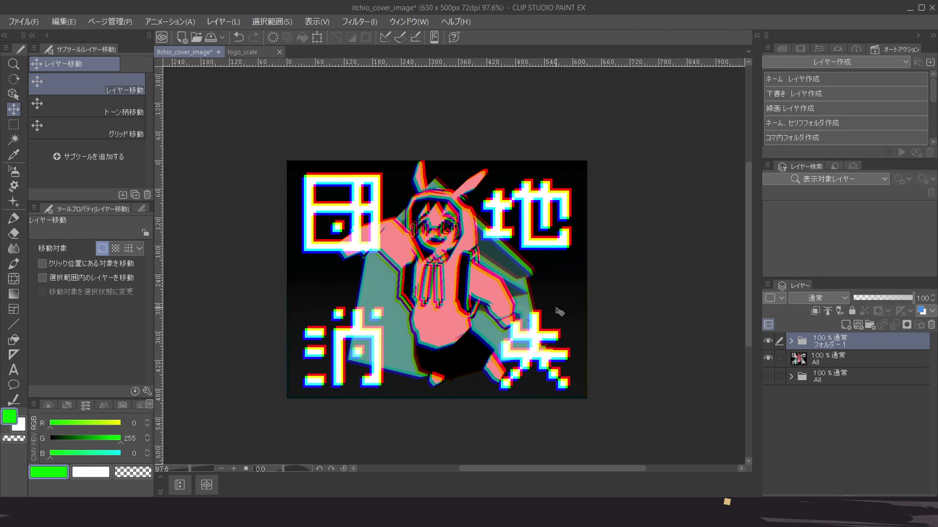
Save the itchio_cover_image file with Ctrl+S
key("ctrl+s")
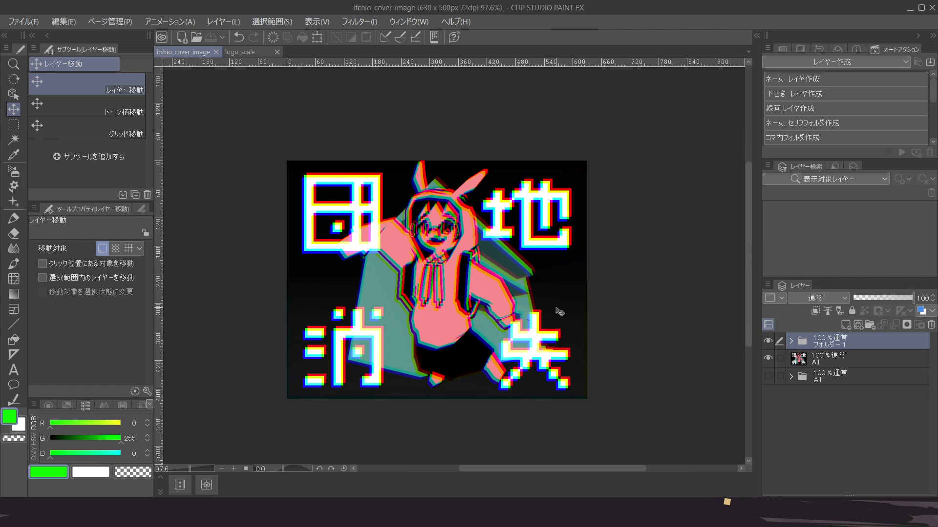
scroll(555, 199, "down", 1)
scroll(536, 196, "down", 6)
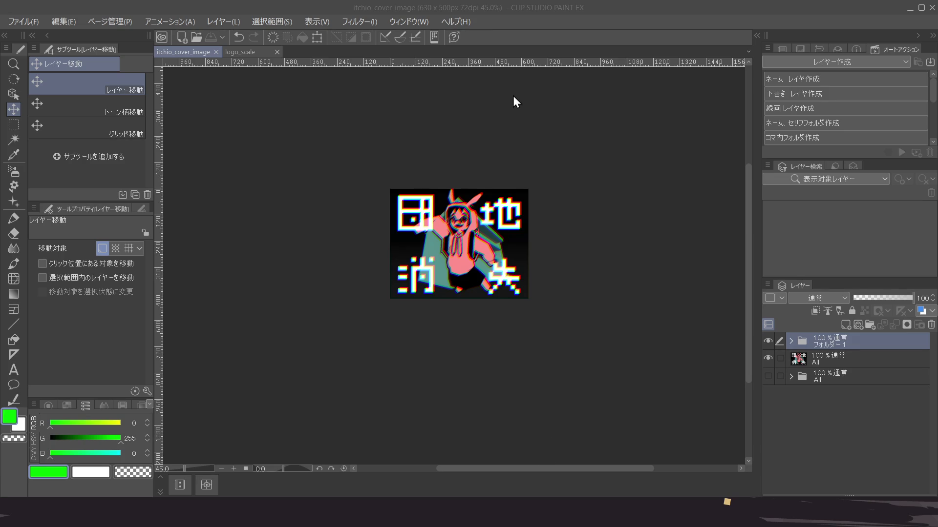
left_click(357, 148)
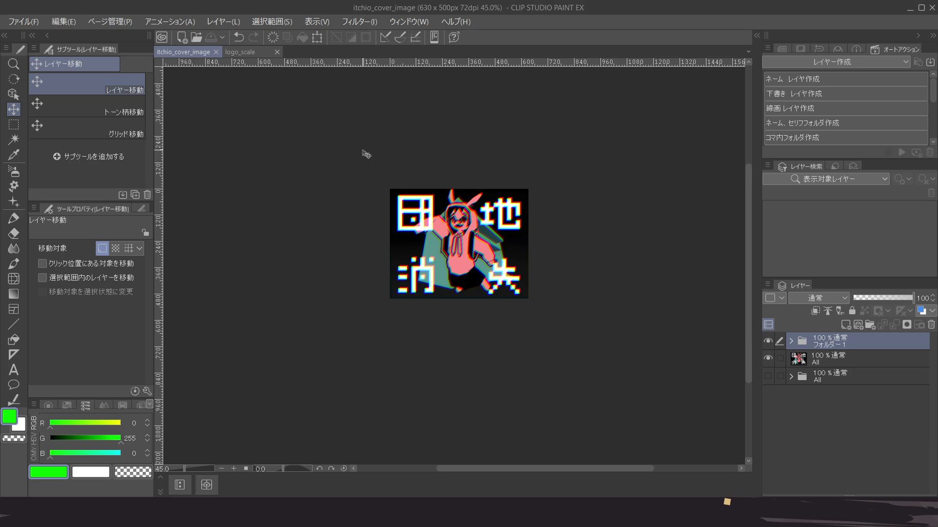